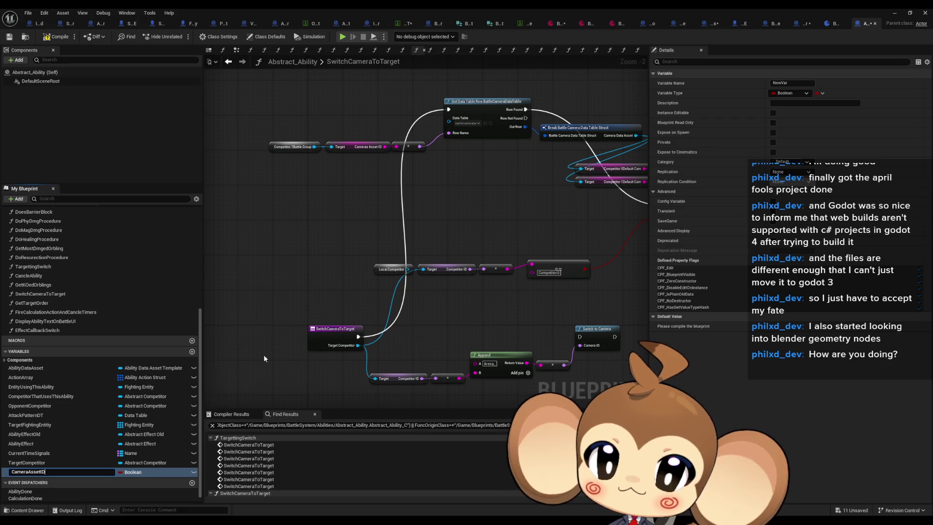
# - Create a new variable named CameraAssetID and make it a String
pyautogui.press('Return')
pyautogui.click(136, 472)
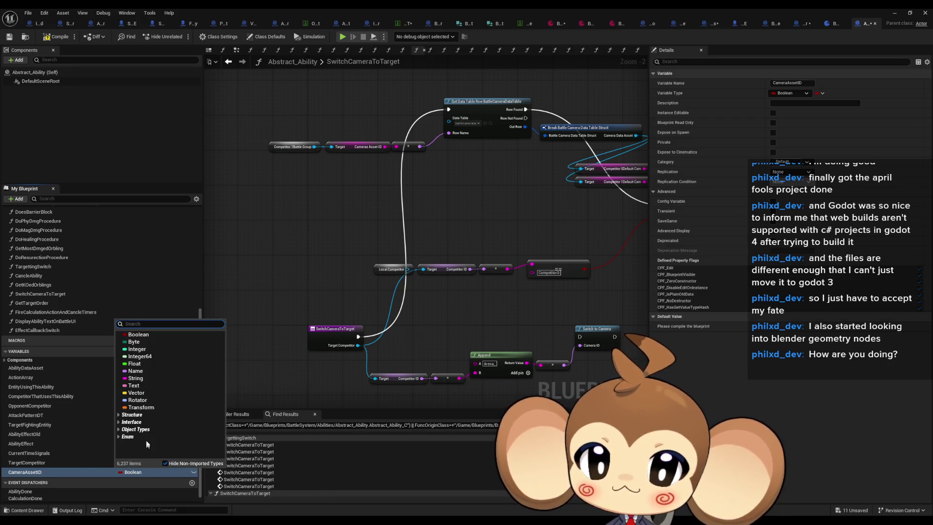
pyautogui.click(136, 378)
# - Place a CameraAssetID getter and wire it into SwitchCameraToTarget's Cameras Asset ID pin
pyautogui.moveTo(45, 468)
pyautogui.mouseDown()
pyautogui.moveTo(287, 181)
pyautogui.moveTo(271, 173)
pyautogui.moveTo(321, 160)
pyautogui.moveTo(327, 149)
pyautogui.moveTo(338, 165)
pyautogui.moveTo(385, 146)
pyautogui.mouseUp()
pyautogui.click(288, 181)
pyautogui.press('Escape')
pyautogui.moveTo(273, 174); pyautogui.dragTo(344, 170)
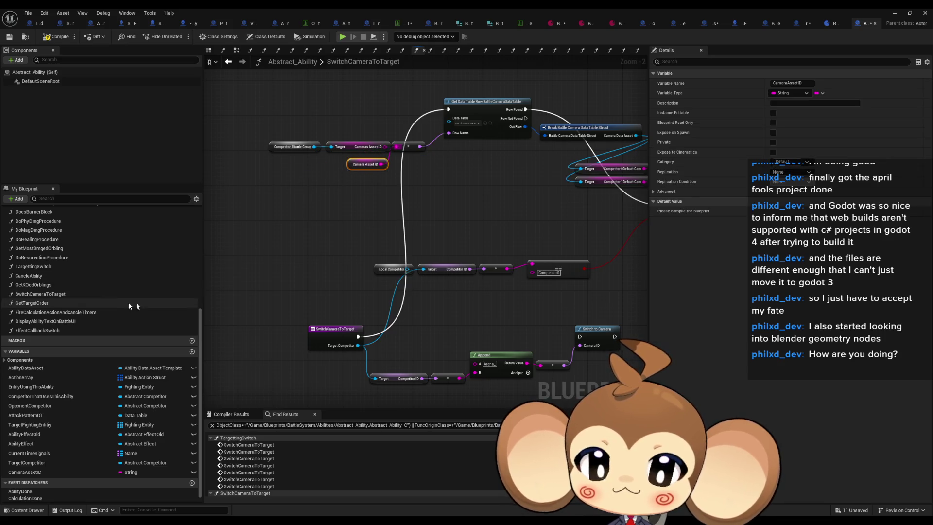
pyautogui.scroll(6, 92, 297)
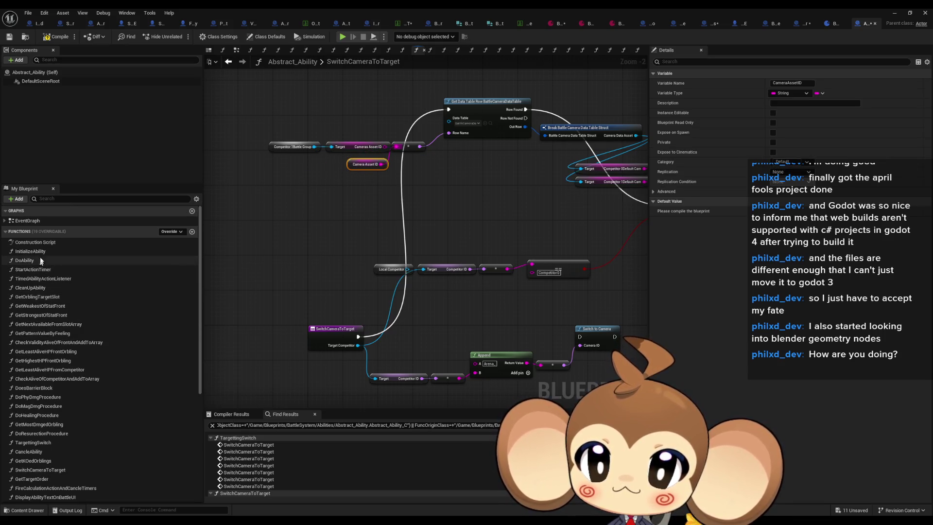
# - In InitializeAbility, set CameraAssetID from a new Camera Asset ID input, chained after Opponent Competitor
pyautogui.doubleClick(45, 250)
pyautogui.scroll(-5, 103, 429)
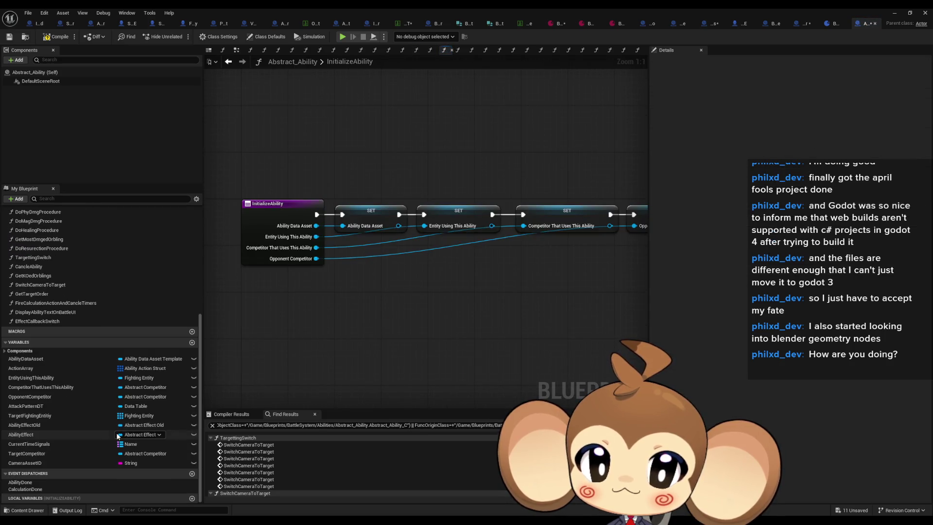
pyautogui.moveTo(29, 462)
pyautogui.mouseDown()
pyautogui.moveTo(318, 407)
pyautogui.moveTo(447, 317)
pyautogui.mouseUp()
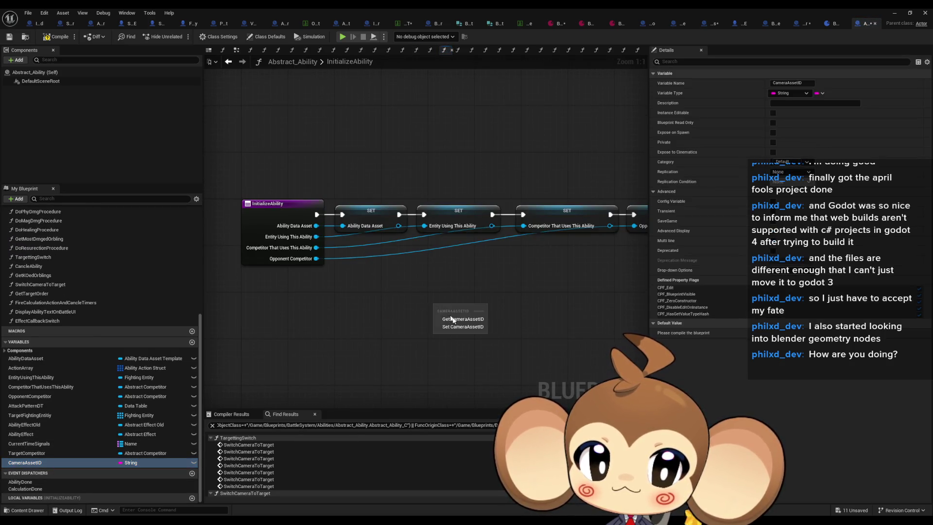
pyautogui.click(457, 328)
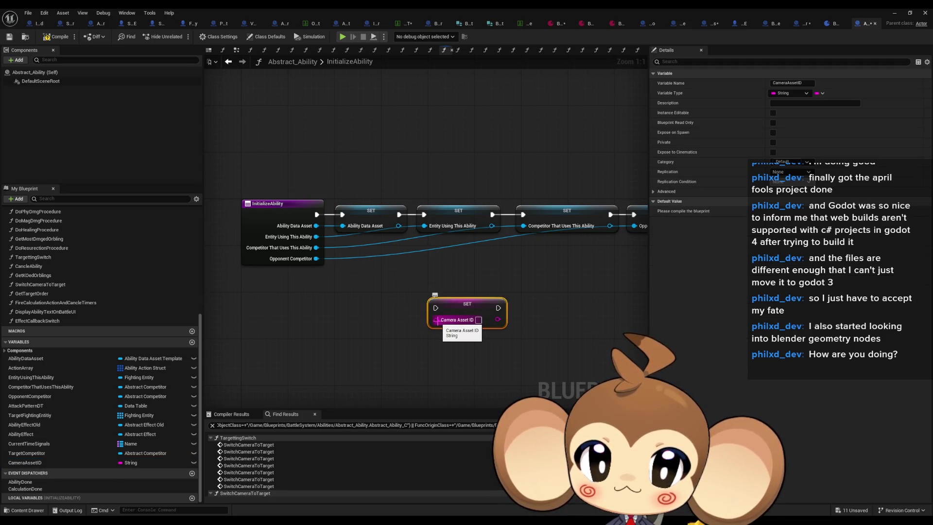
pyautogui.moveTo(437, 319)
pyautogui.mouseDown()
pyautogui.moveTo(313, 271)
pyautogui.moveTo(374, 310)
pyautogui.moveTo(309, 313)
pyautogui.moveTo(564, 219)
pyautogui.mouseUp()
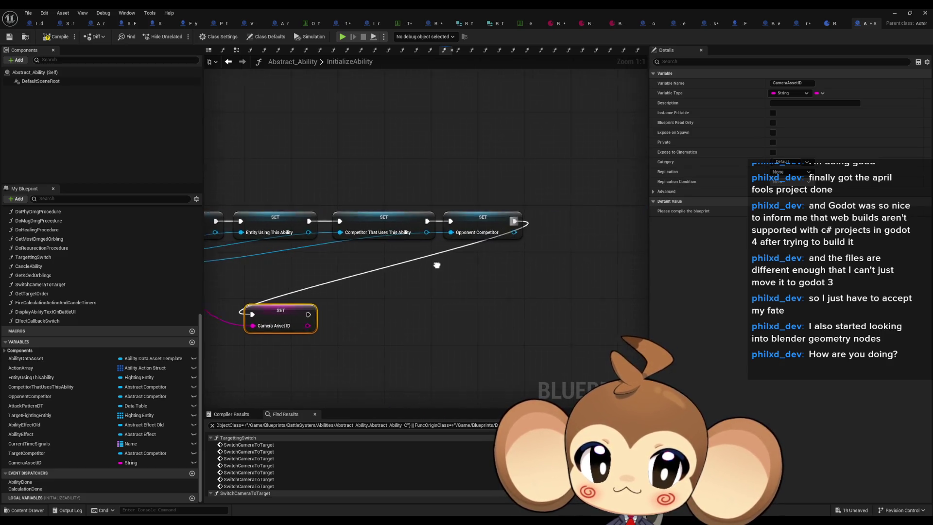
pyautogui.moveTo(252, 311)
pyautogui.mouseDown()
pyautogui.moveTo(547, 223)
pyautogui.moveTo(502, 272)
pyautogui.mouseUp()
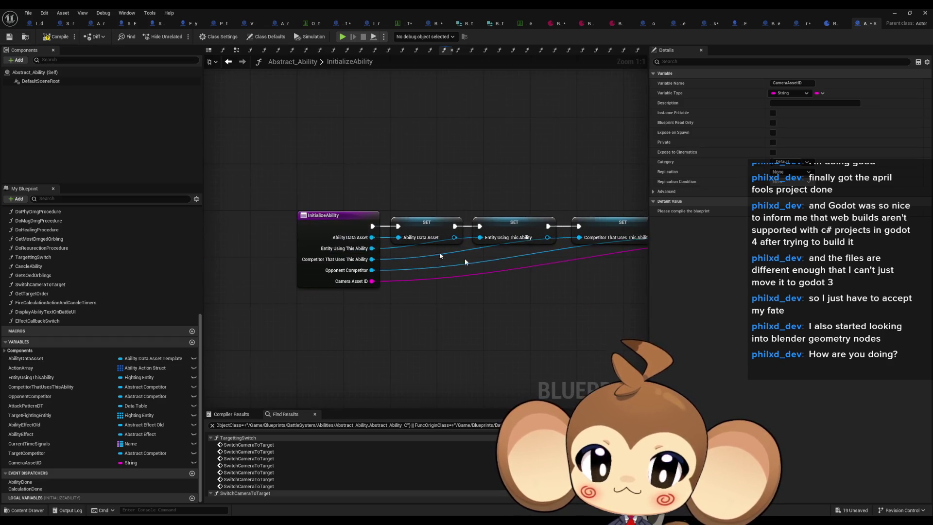
# - Find all class-member references to InitializeAbility and go to Ability_BeamBlast's override
pyautogui.rightClick(331, 224)
pyautogui.moveTo(357, 302)
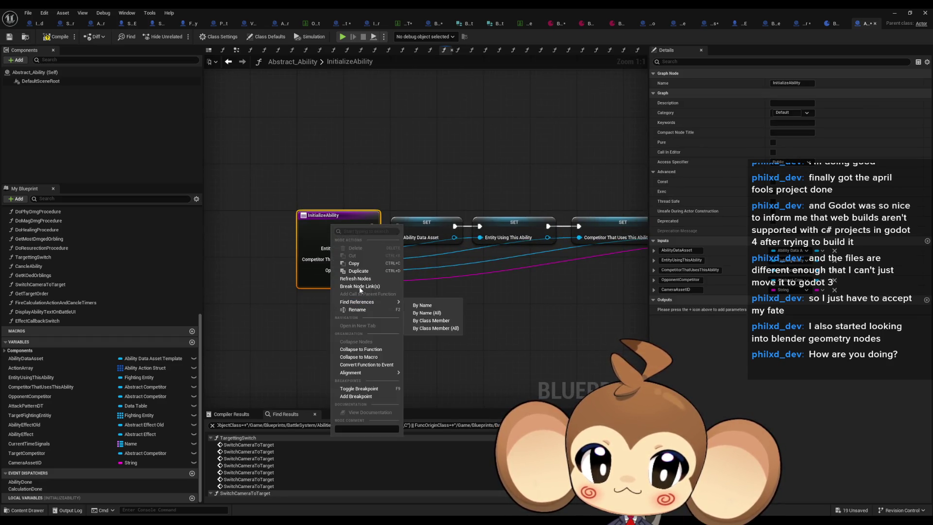
pyautogui.click(431, 330)
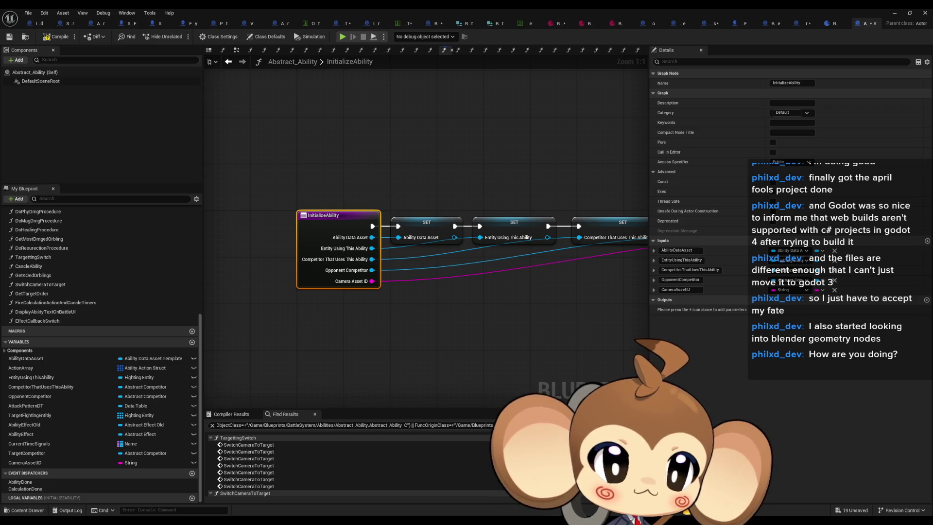
pyautogui.hotkey('ctrl', 'Tab')
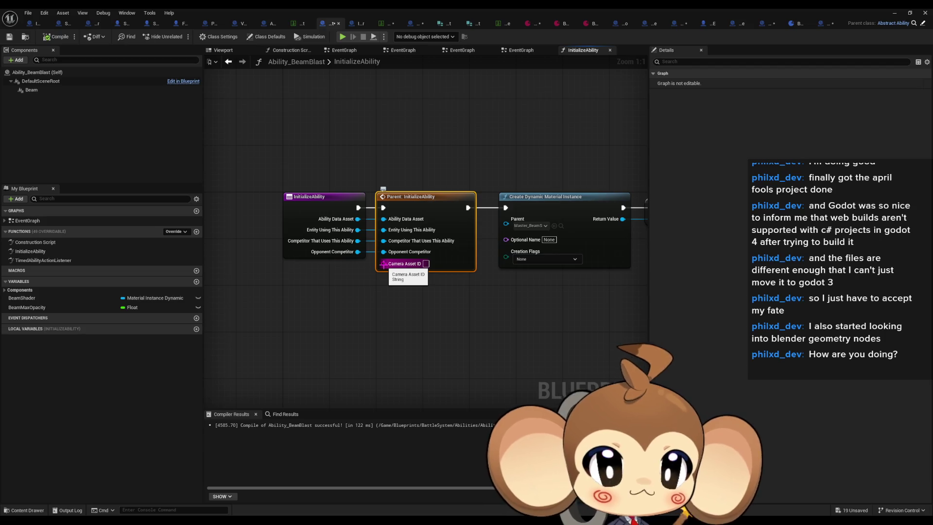
# - Compile Abstract_Ability and pass Camera Asset ID into Ability_BeamBlast's parent InitializeAbility call
pyautogui.doubleClick(422, 203)
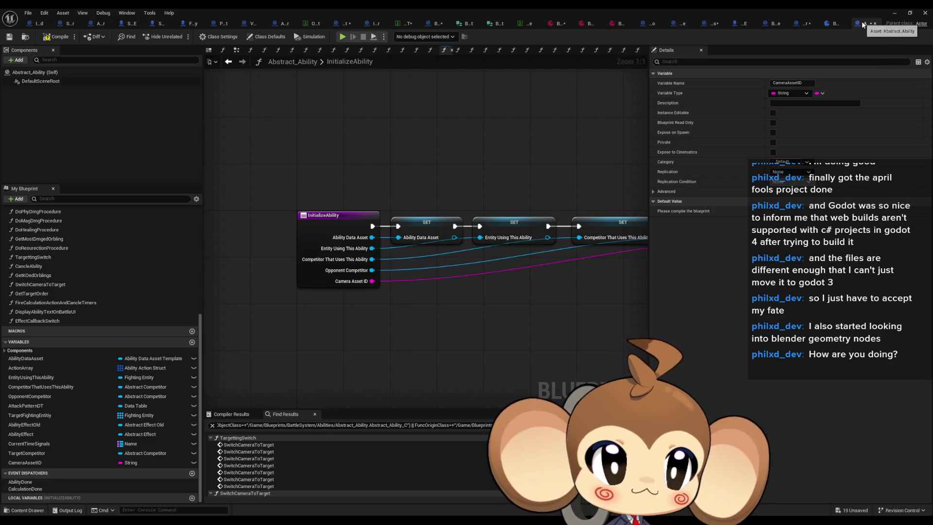
pyautogui.click(56, 38)
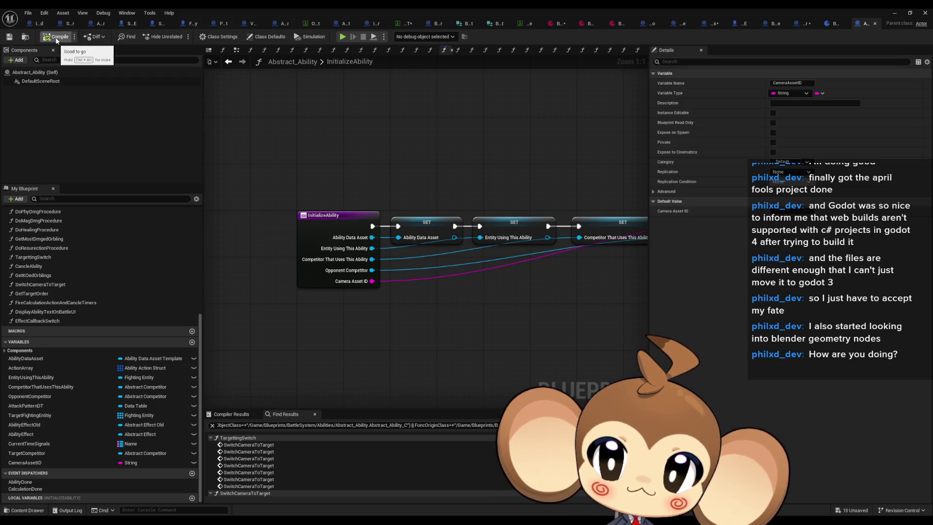
pyautogui.click(330, 23)
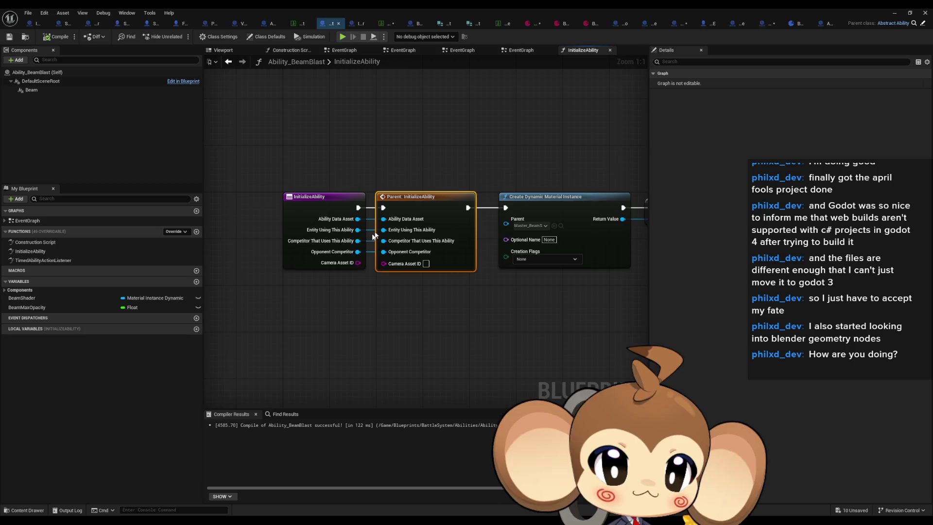
pyautogui.moveTo(387, 265)
pyautogui.mouseDown()
pyautogui.moveTo(343, 265)
pyautogui.moveTo(358, 263)
pyautogui.mouseUp()
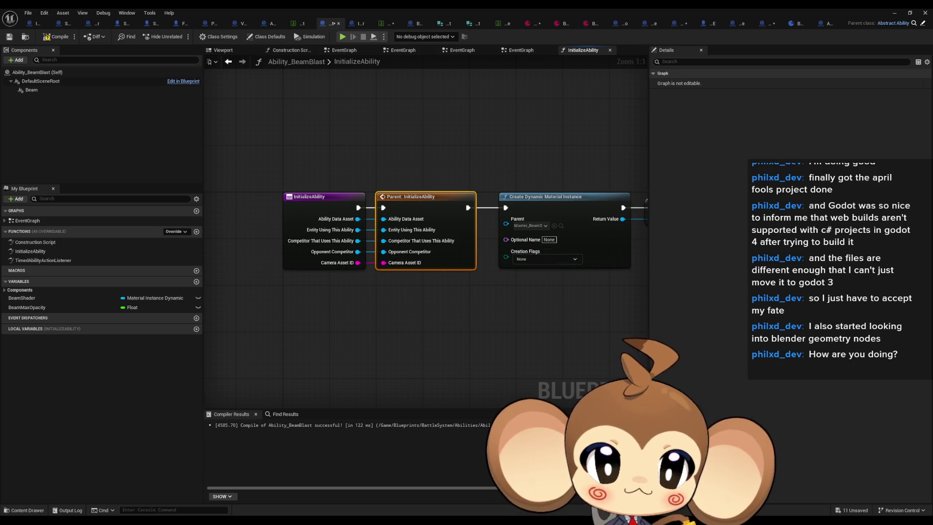
pyautogui.scroll(-1, 514, 234)
pyautogui.moveTo(515, 234); pyautogui.dragTo(343, 223)
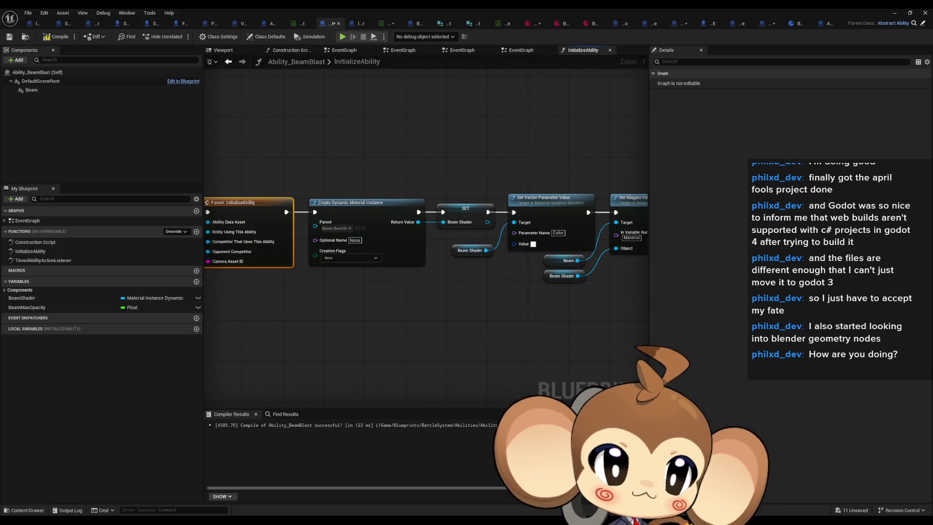
# - Forward Camera Asset ID to the parent call in the YELLOW, RED, MAGENTA and GREEN helper beams, then Save All
pyautogui.click(821, 24)
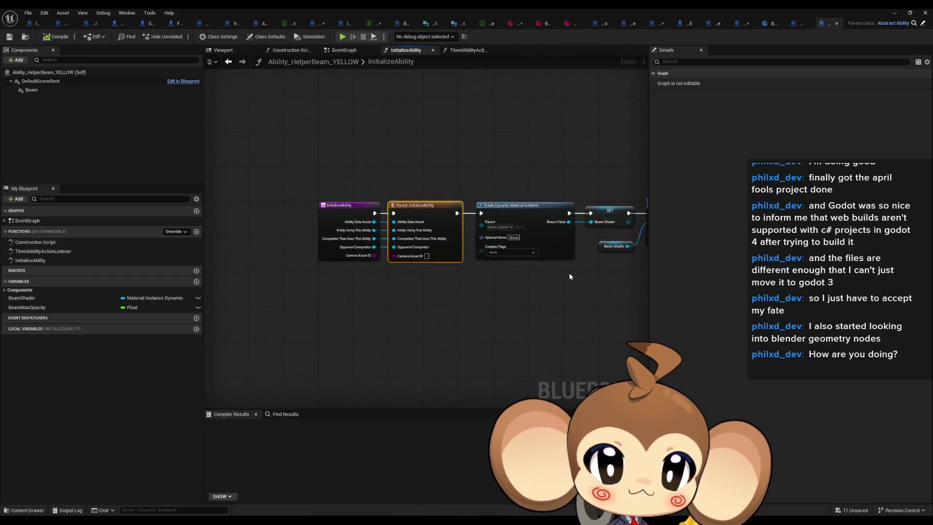
pyautogui.scroll(2, 384, 243)
pyautogui.moveTo(384, 263); pyautogui.dragTo(358, 263)
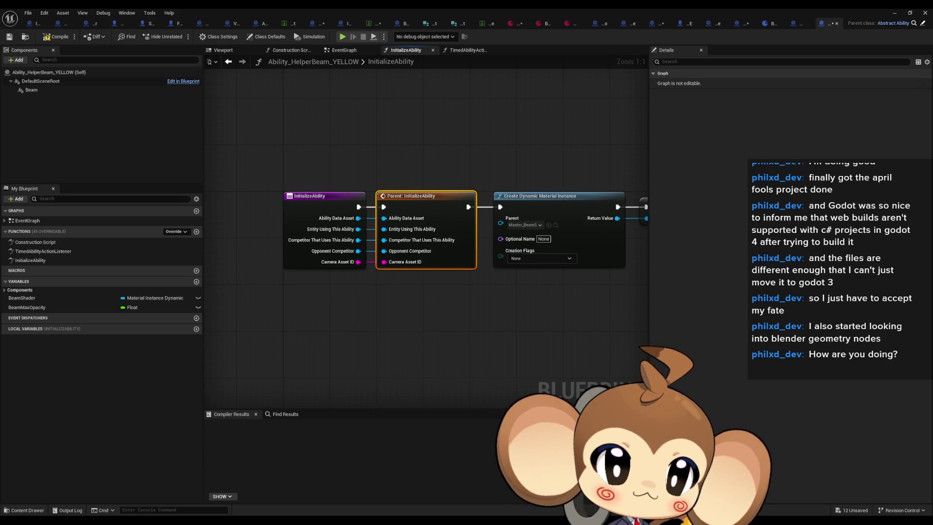
pyautogui.hotkey('ctrl', 'Tab')
pyautogui.moveTo(383, 262)
pyautogui.mouseDown()
pyautogui.moveTo(366, 271)
pyautogui.moveTo(358, 262)
pyautogui.mouseUp()
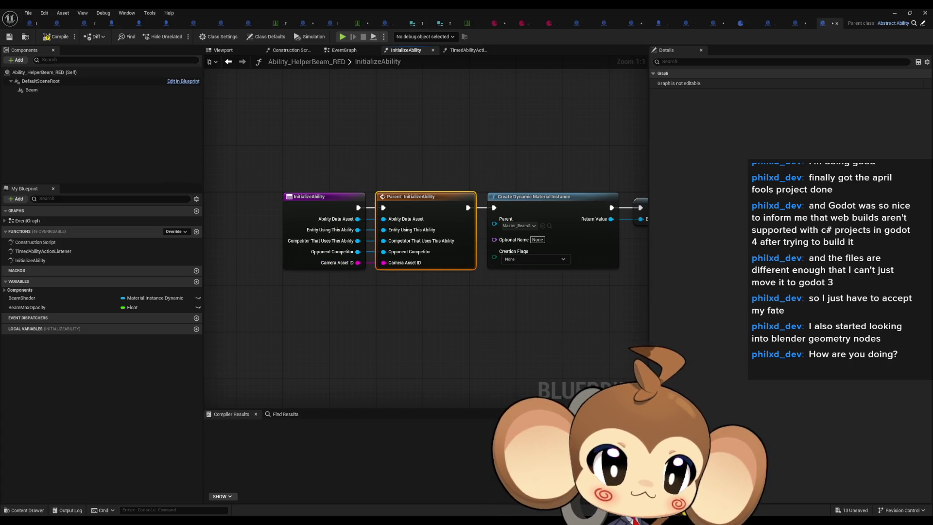
pyautogui.hotkey('ctrl', 'Tab')
pyautogui.moveTo(383, 262); pyautogui.dragTo(358, 262)
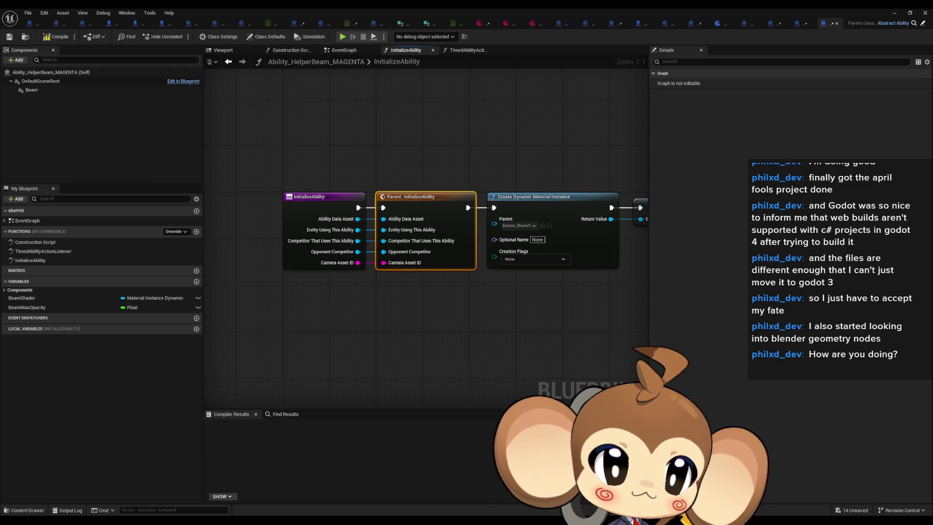
pyautogui.hotkey('ctrl', 'Tab')
pyautogui.moveTo(384, 262); pyautogui.dragTo(358, 262)
pyautogui.click(29, 14)
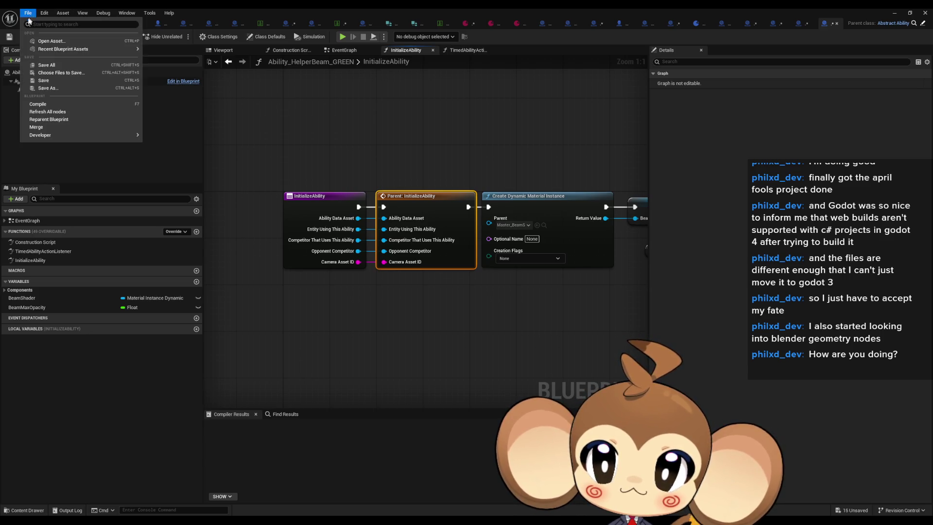
pyautogui.click(59, 71)
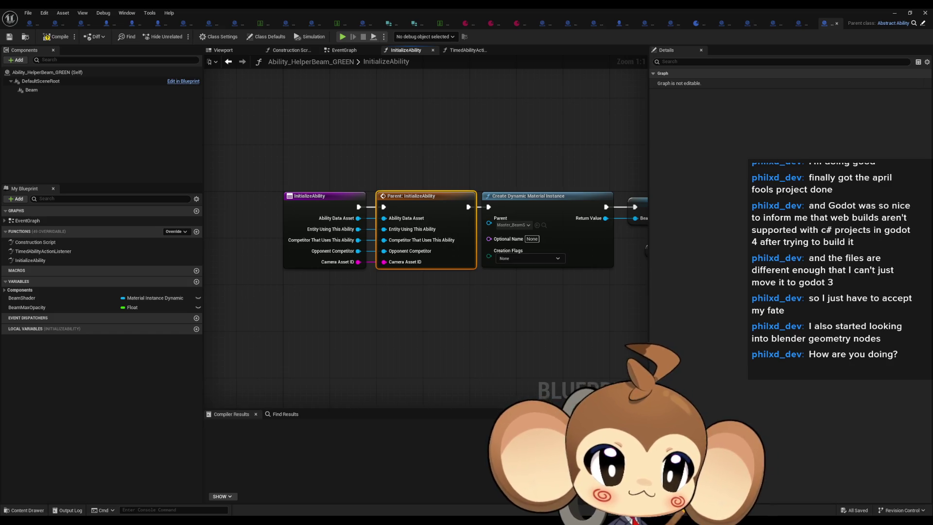
# - Forward Camera Asset ID in the CYAN and BLUE helper beams and save
pyautogui.hotkey('ctrl', 'Tab')
pyautogui.moveTo(357, 264); pyautogui.dragTo(358, 263)
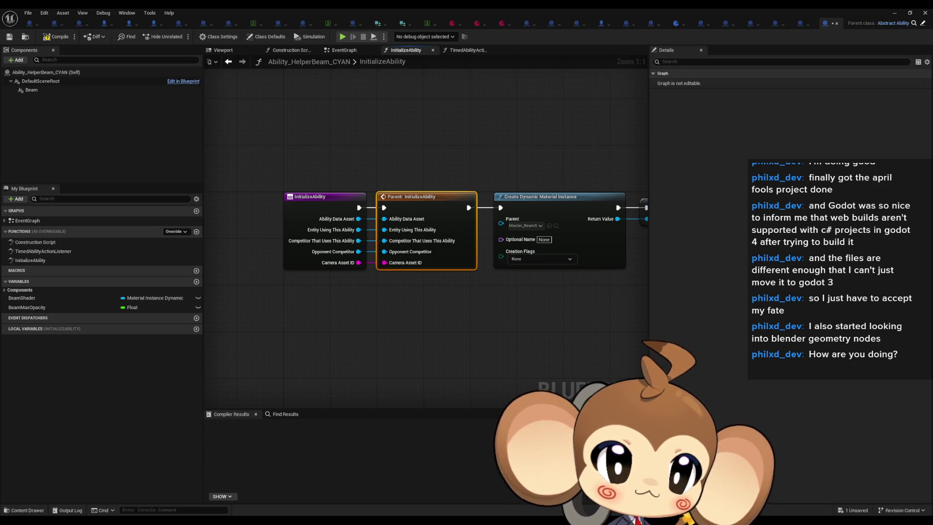
pyautogui.hotkey('ctrl', 'Tab')
pyautogui.moveTo(381, 262); pyautogui.dragTo(356, 262)
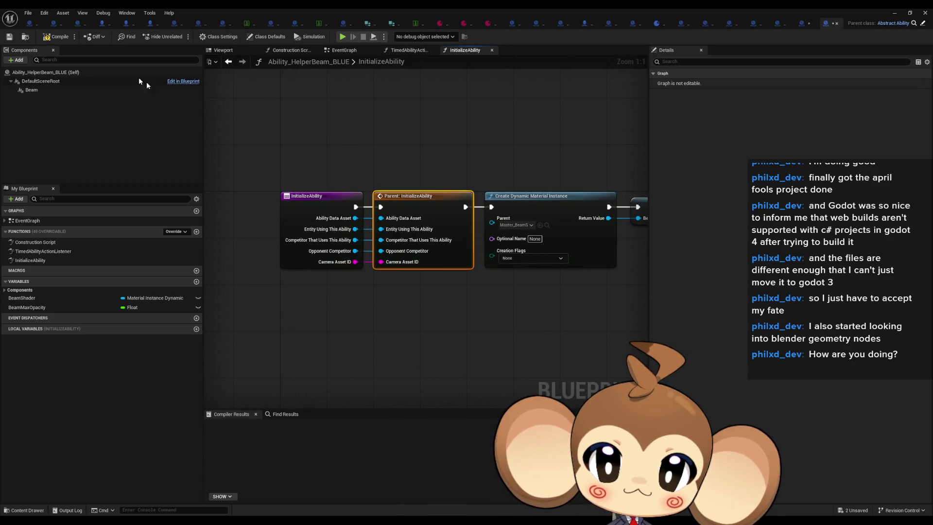
pyautogui.click(28, 13)
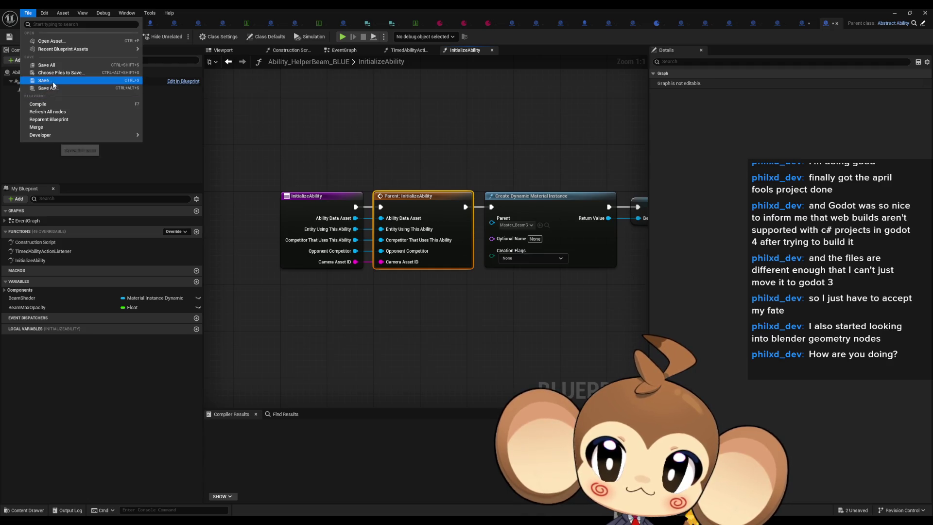
pyautogui.click(46, 65)
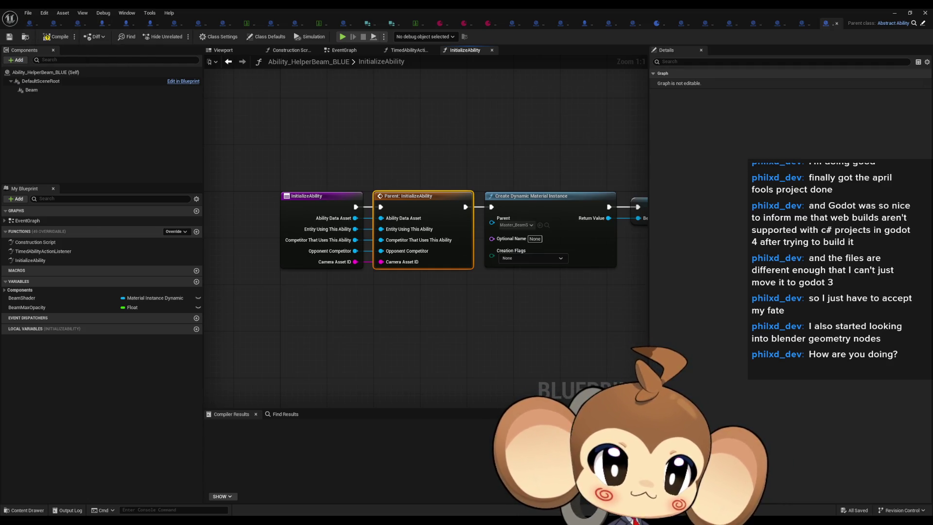
pyautogui.hotkey('ctrl', 'Tab')
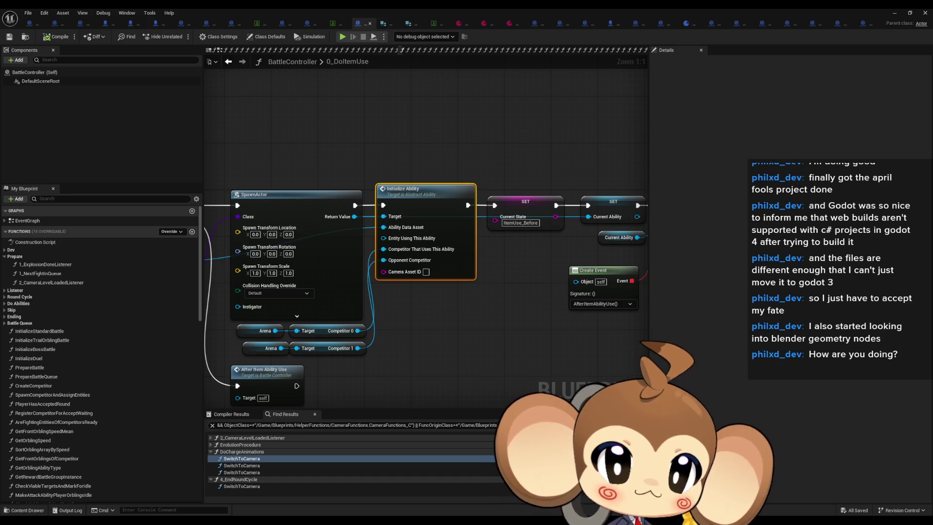
# - In 0_DoItemUse, feed Competitor 1Battle Group's CamerasAssetID into Initialize Ability's Camera Asset ID
pyautogui.hotkey('ctrl', 'Tab')
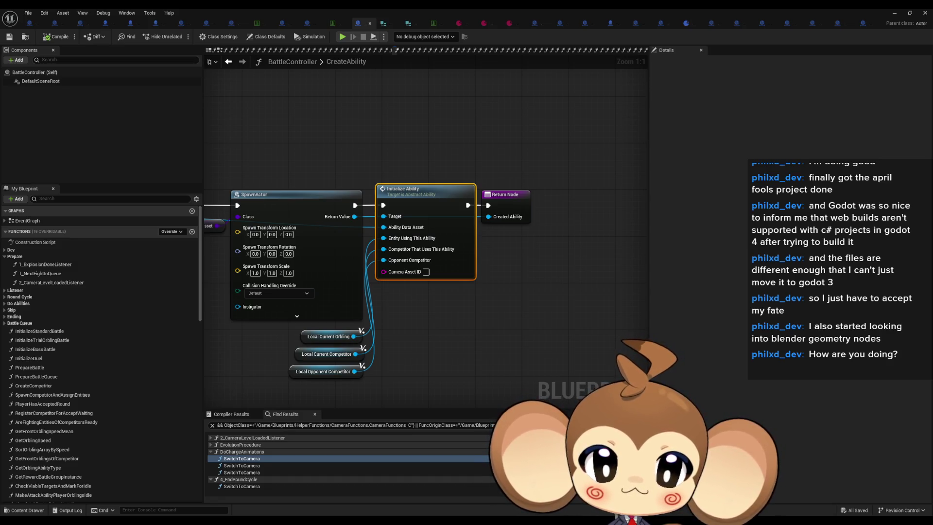
pyautogui.hotkey('ctrl', 'Tab')
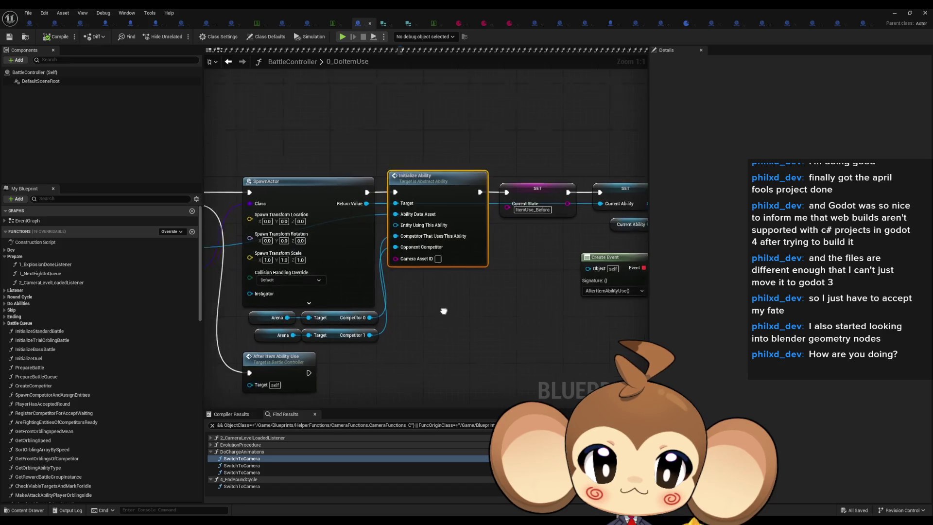
pyautogui.rightClick(396, 289)
pyautogui.press('Escape')
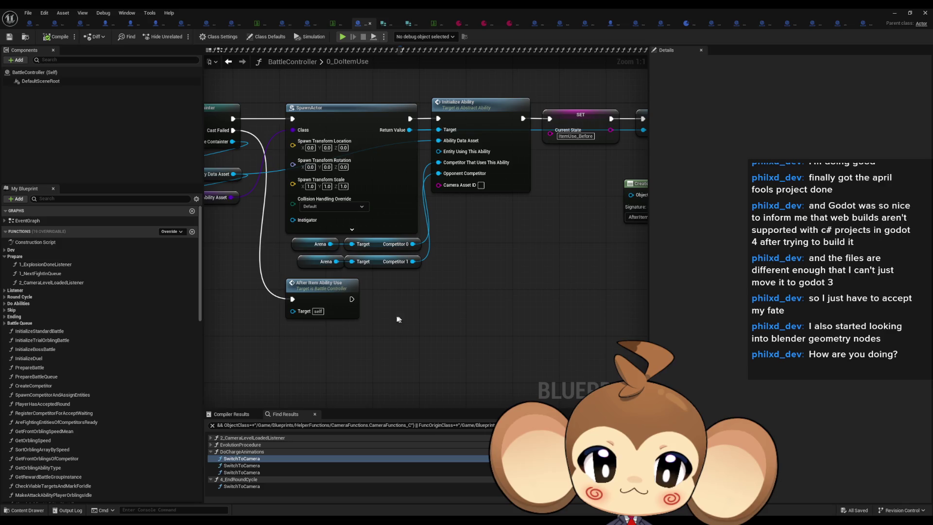
pyautogui.rightClick(392, 316)
pyautogui.write('compet')
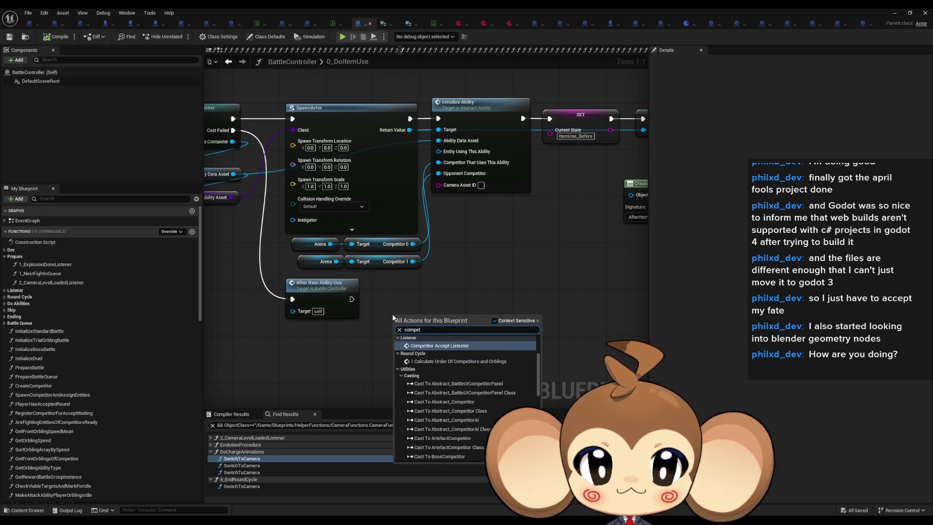
pyautogui.write(' 1')
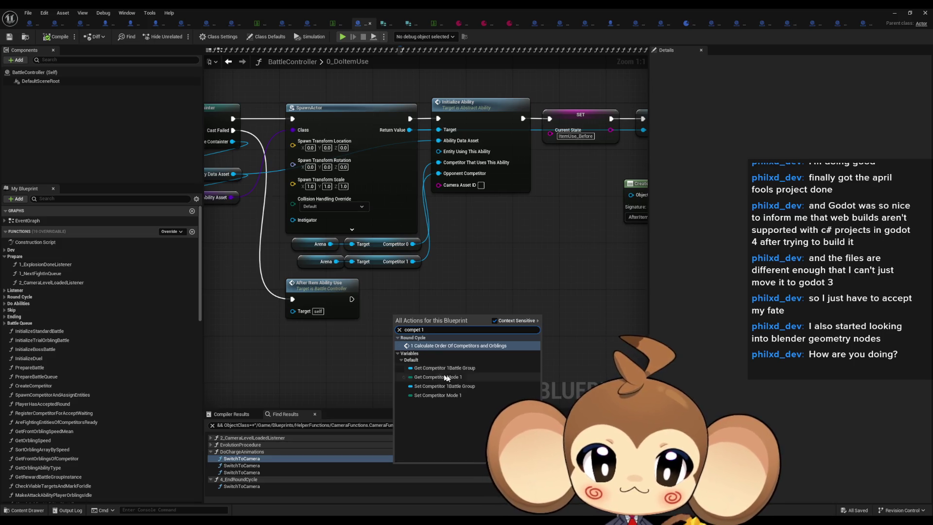
pyautogui.click(474, 369)
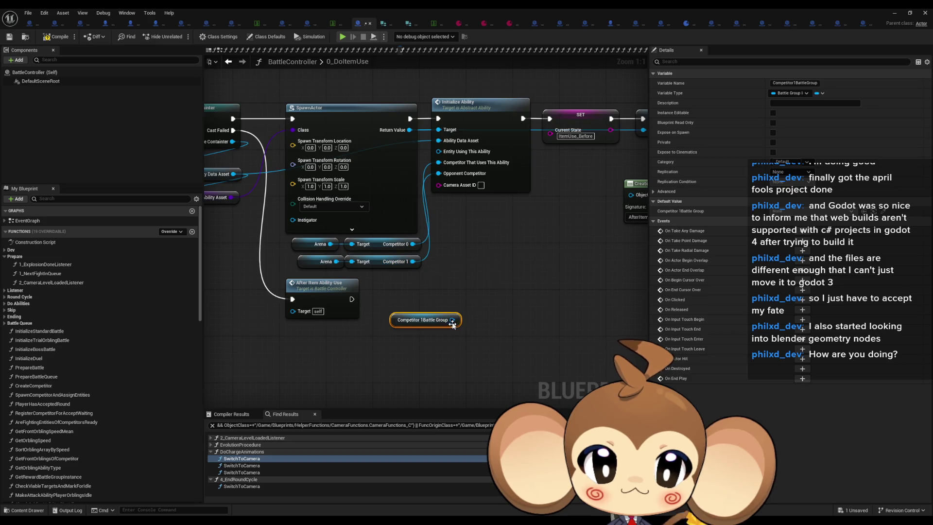
pyautogui.moveTo(452, 319); pyautogui.dragTo(482, 330)
pyautogui.write('ass')
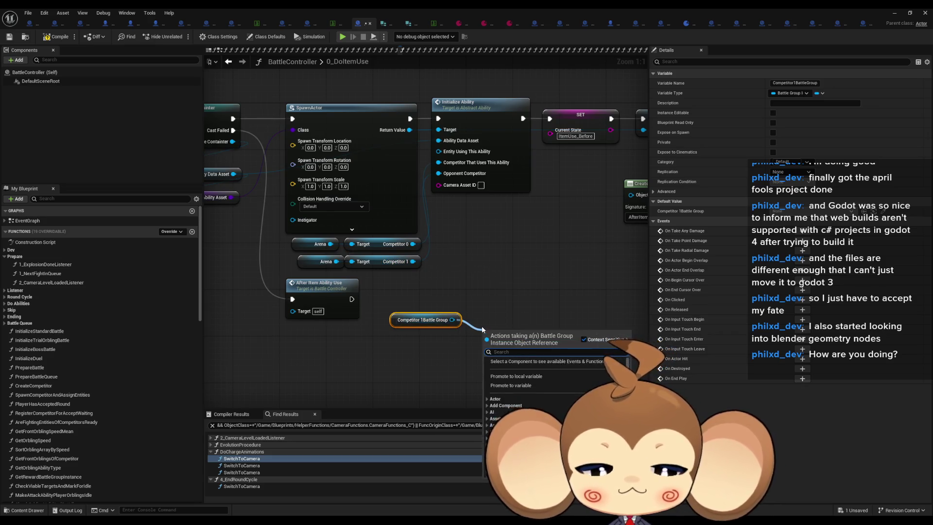
pyautogui.write('etid')
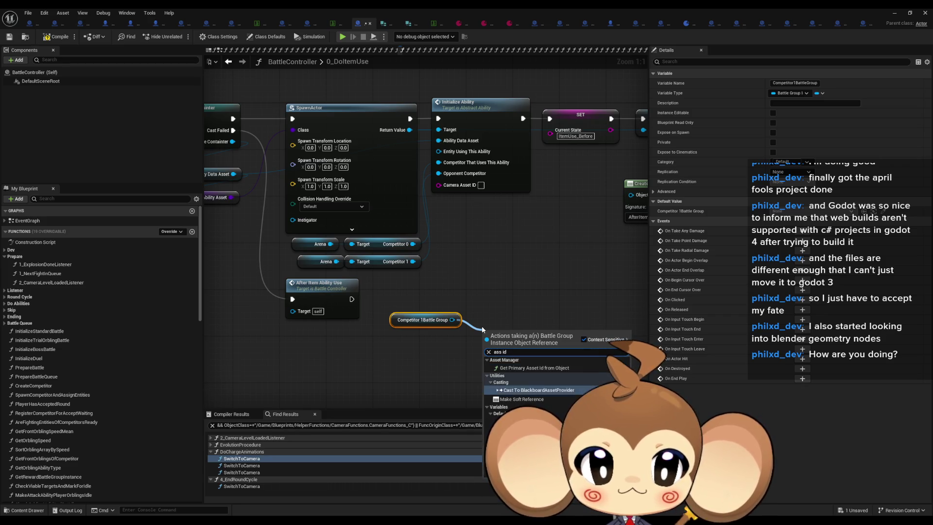
pyautogui.press('Return')
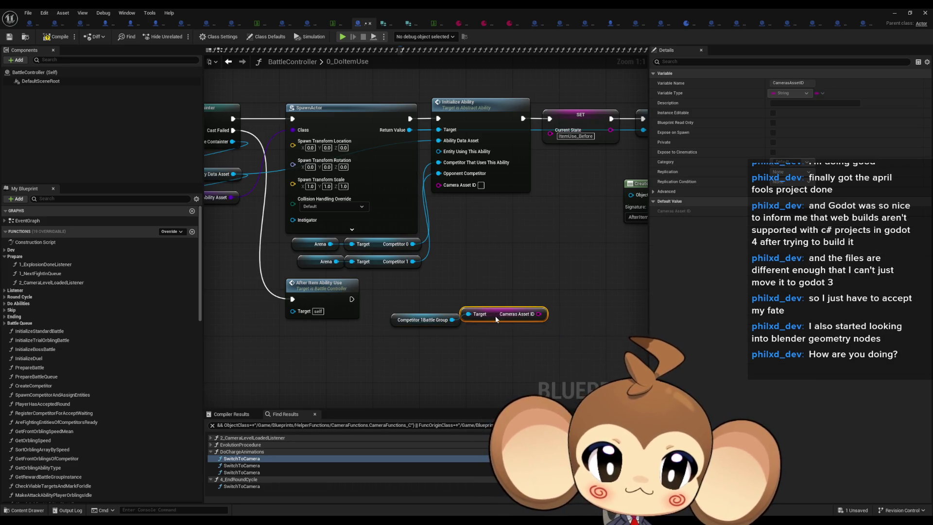
pyautogui.keyDown('ctrl'); pyautogui.click(428, 320); pyautogui.keyUp('ctrl')
pyautogui.moveTo(545, 319)
pyautogui.mouseDown()
pyautogui.moveTo(569, 311)
pyautogui.moveTo(442, 187)
pyautogui.mouseUp()
# - Paste the same getters into CreateAbility, wire them to Initialize Ability, then compile and Save All
pyautogui.hotkey('alt', 'Left')
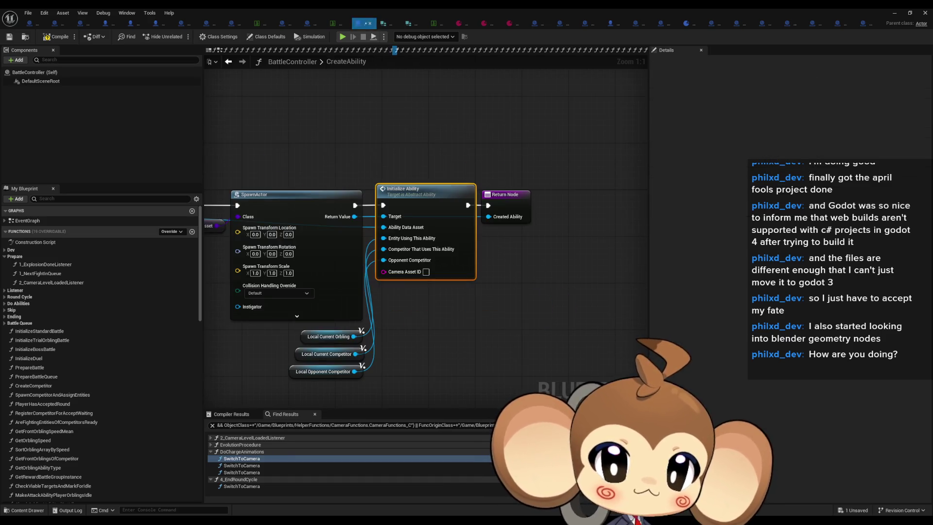
pyautogui.hotkey('ctrl', 'v')
pyautogui.moveTo(406, 335); pyautogui.dragTo(418, 205)
pyautogui.scroll(-2, 467, 282)
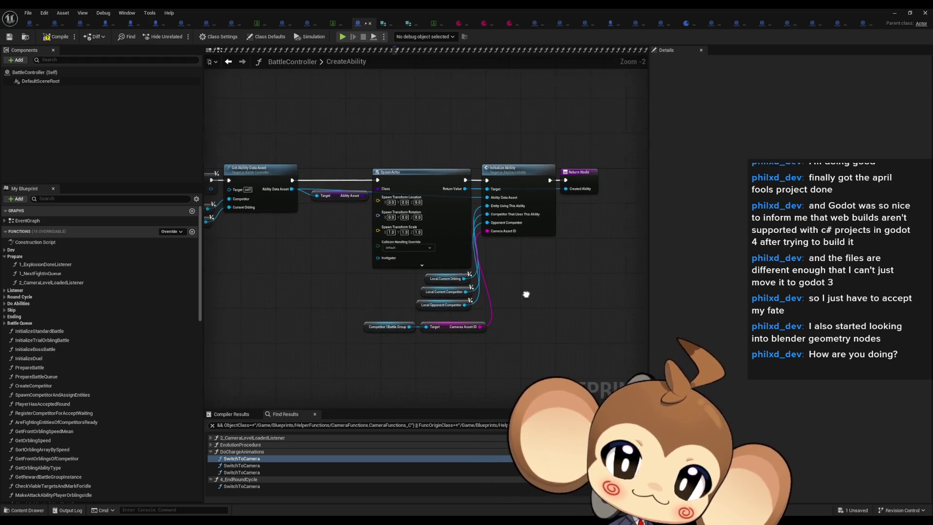
pyautogui.click(52, 38)
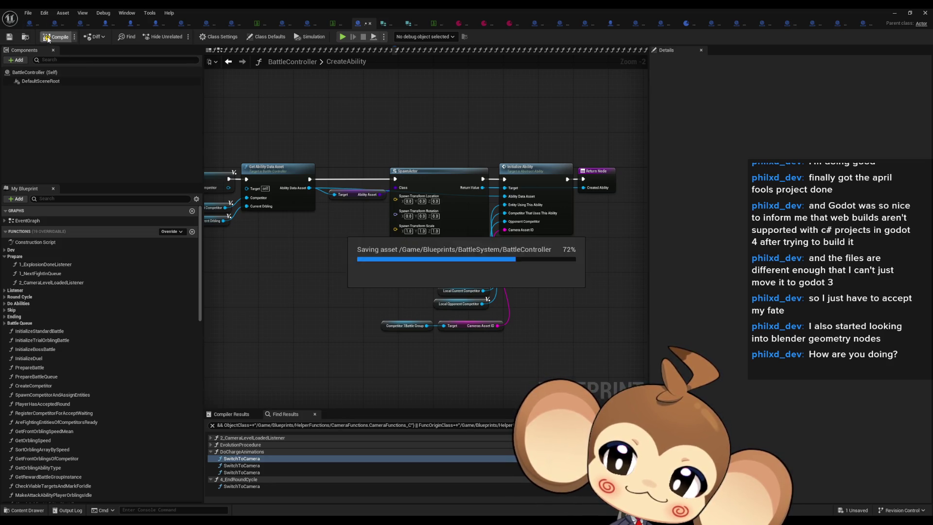
pyautogui.click(33, 15)
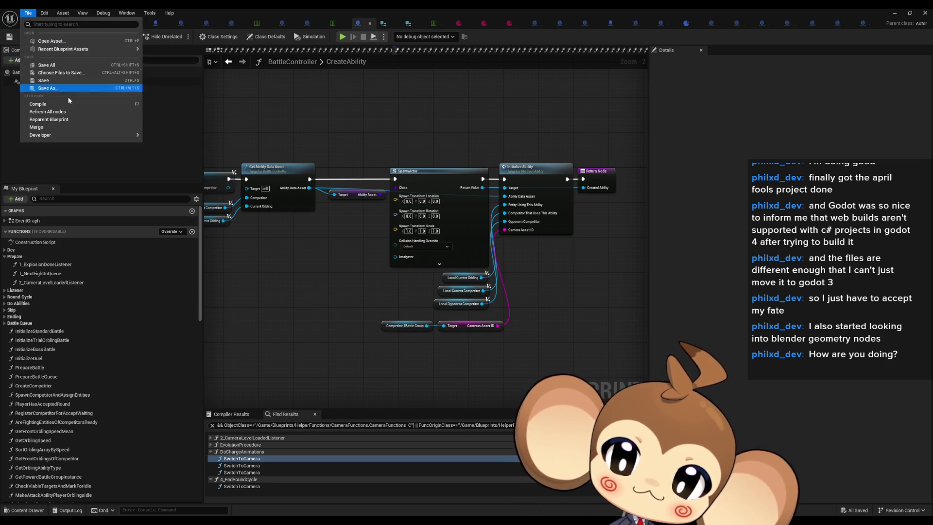
pyautogui.click(51, 68)
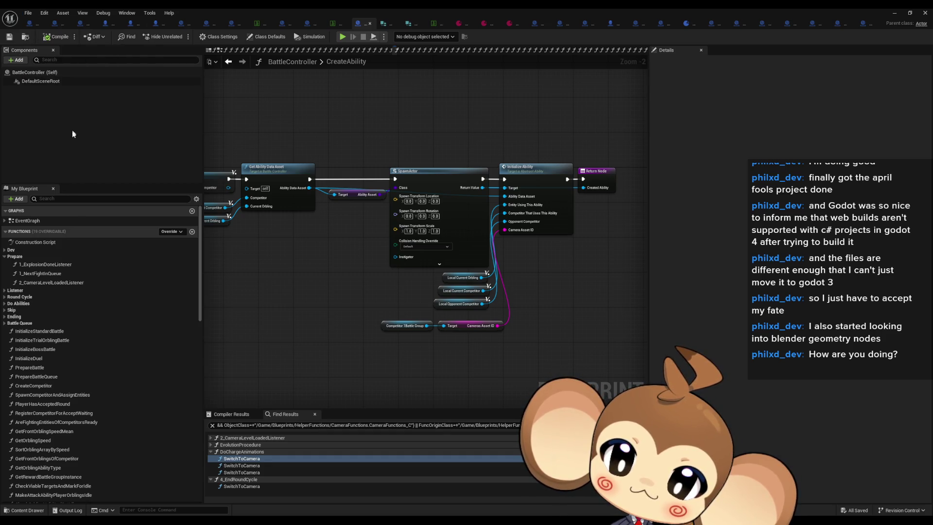
# - Review the Initialize Ability and SwitchCameraToTarget function graphs
pyautogui.doubleClick(556, 179)
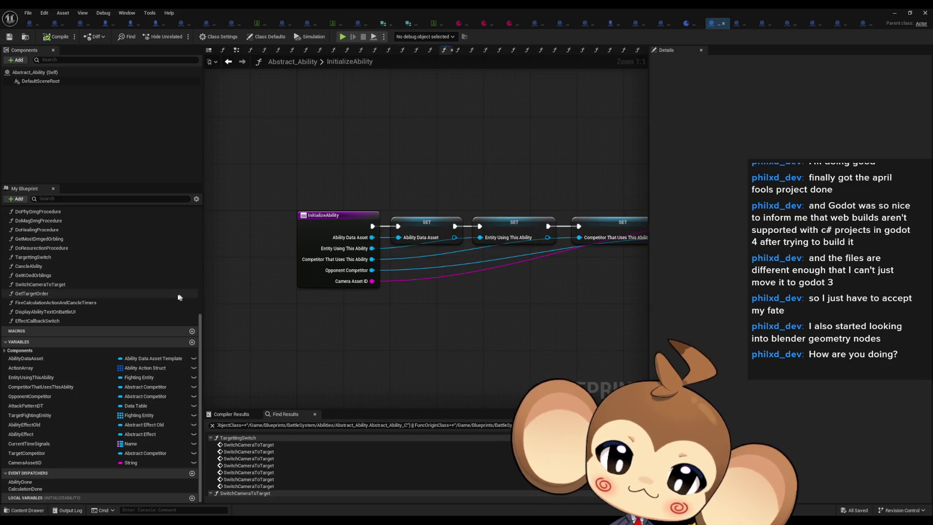
pyautogui.scroll(1, 51, 285)
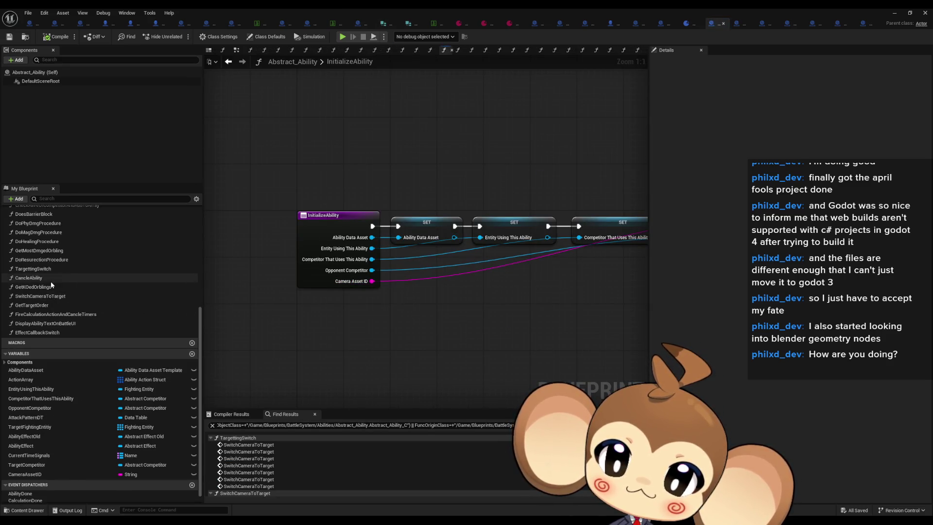
pyautogui.scroll(3, 51, 286)
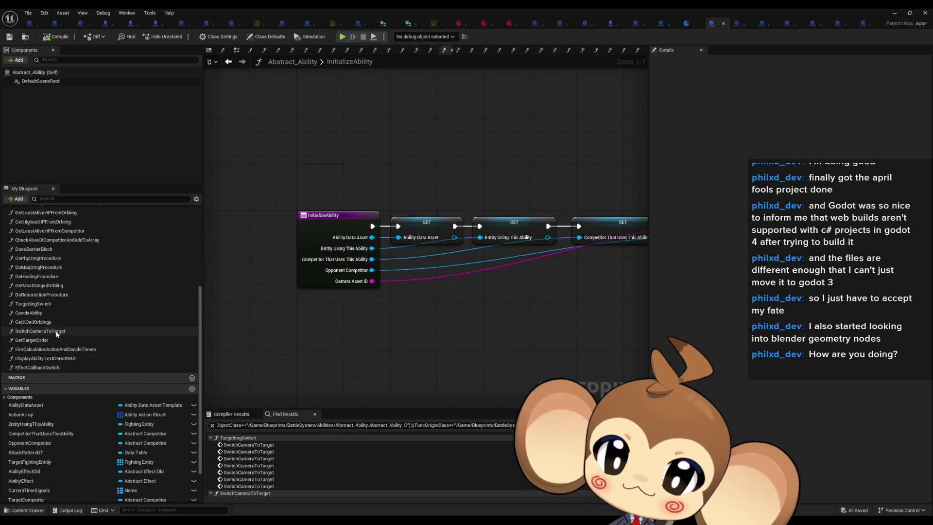
pyautogui.doubleClick(41, 331)
pyautogui.moveTo(377, 222)
pyautogui.mouseDown()
pyautogui.moveTo(308, 234)
pyautogui.moveTo(208, 223)
pyautogui.moveTo(203, 297)
pyautogui.mouseUp()
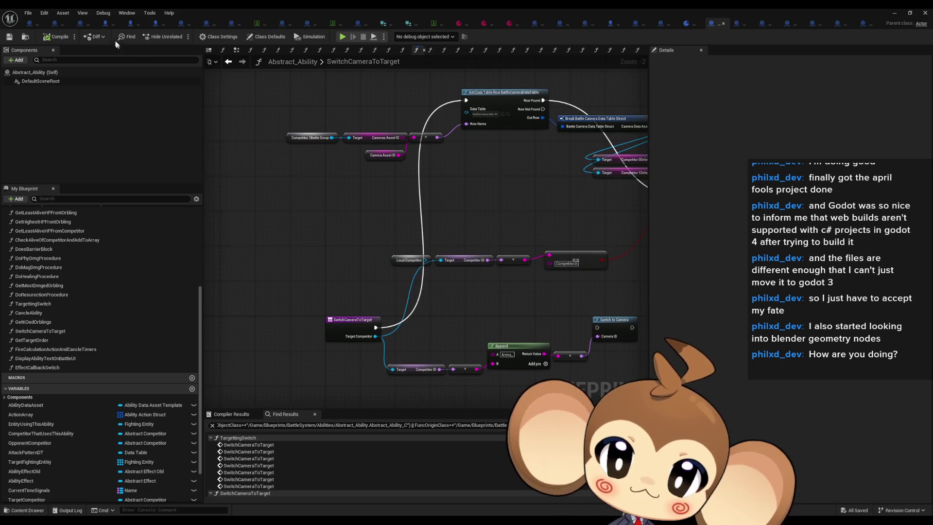
pyautogui.hotkey('alt', 'Tab')
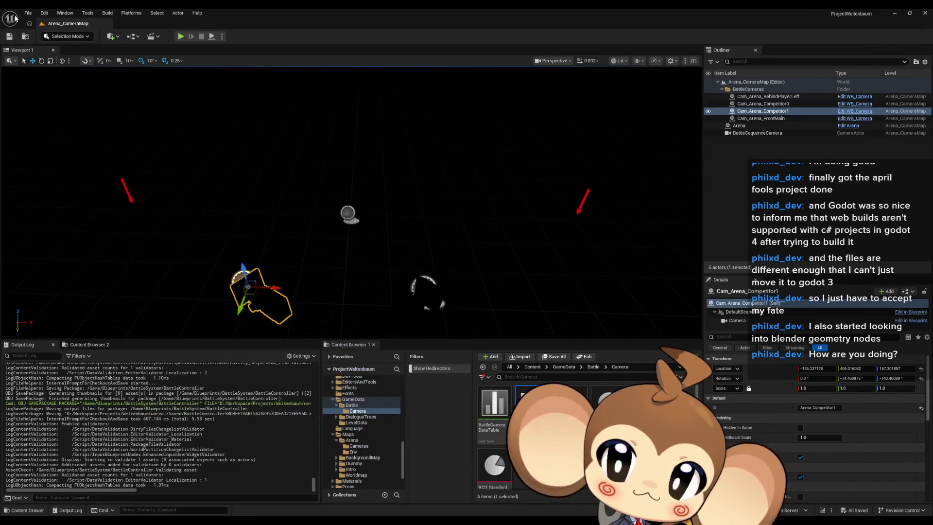
# - Open the Main level from the Content root, Save All, and launch a Play-in-Editor test
pyautogui.click(535, 367)
pyautogui.scroll(-2, 493, 427)
pyautogui.doubleClick(534, 388)
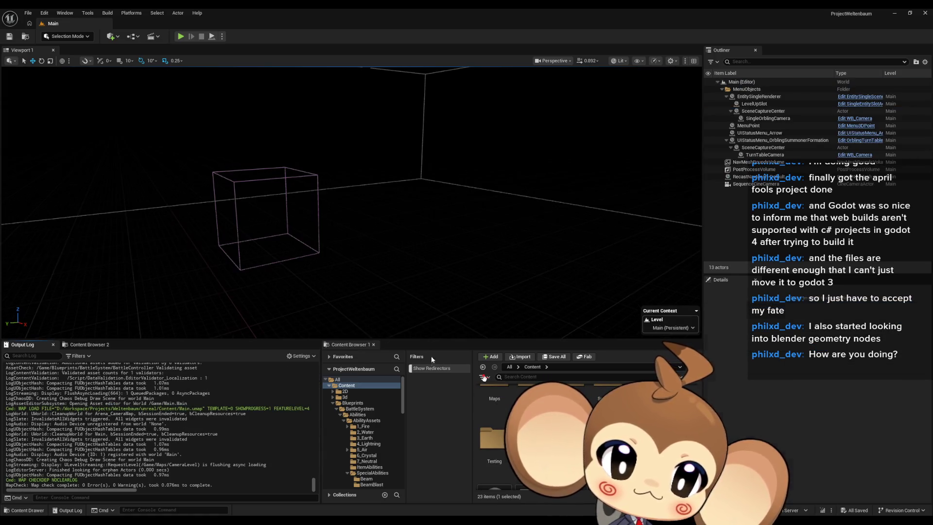
pyautogui.click(28, 12)
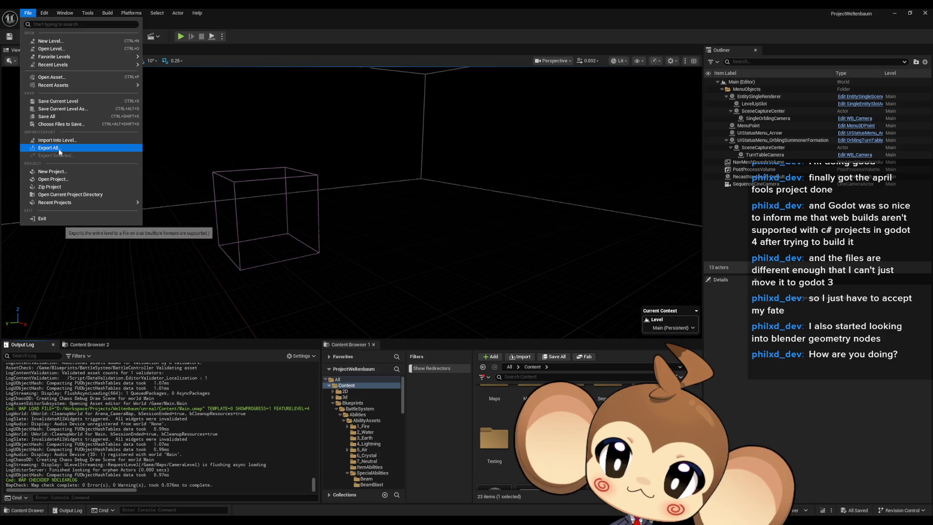
pyautogui.click(59, 119)
pyautogui.click(181, 37)
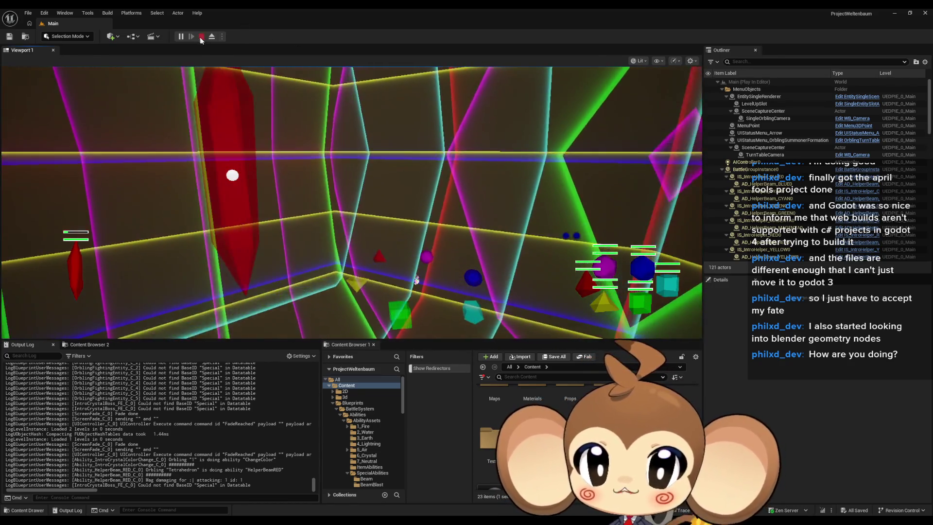
# - Stop play and bring up the BCD_IntroPrimalOrbling data asset in the Abstract_Ability window
pyautogui.press('Escape')
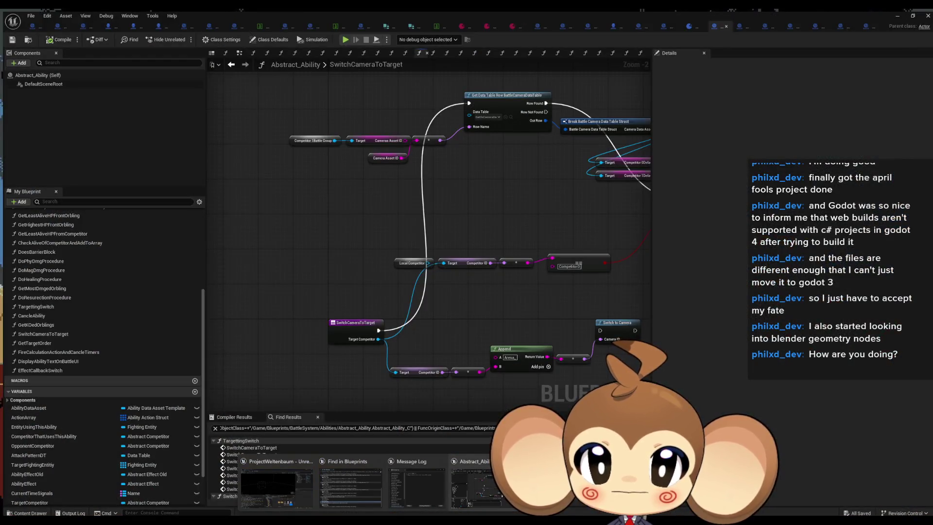
pyautogui.click(474, 486)
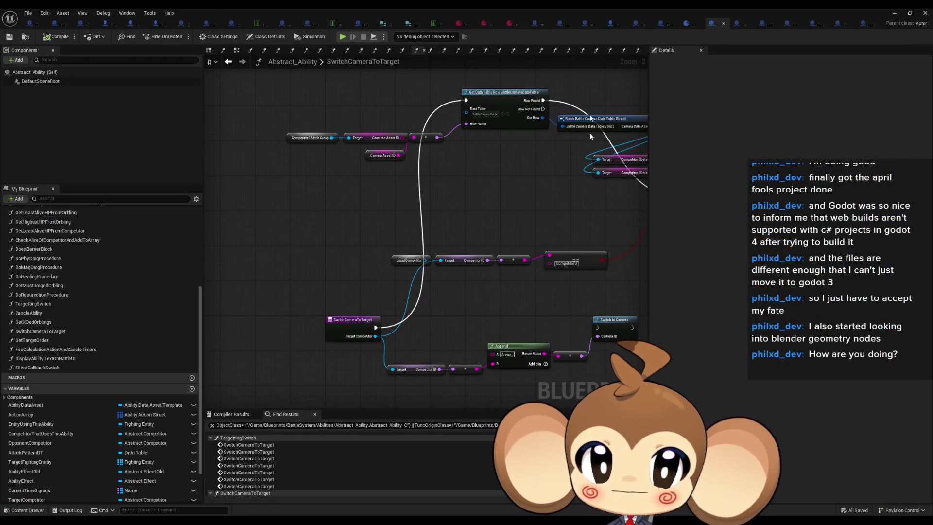
pyautogui.click(509, 23)
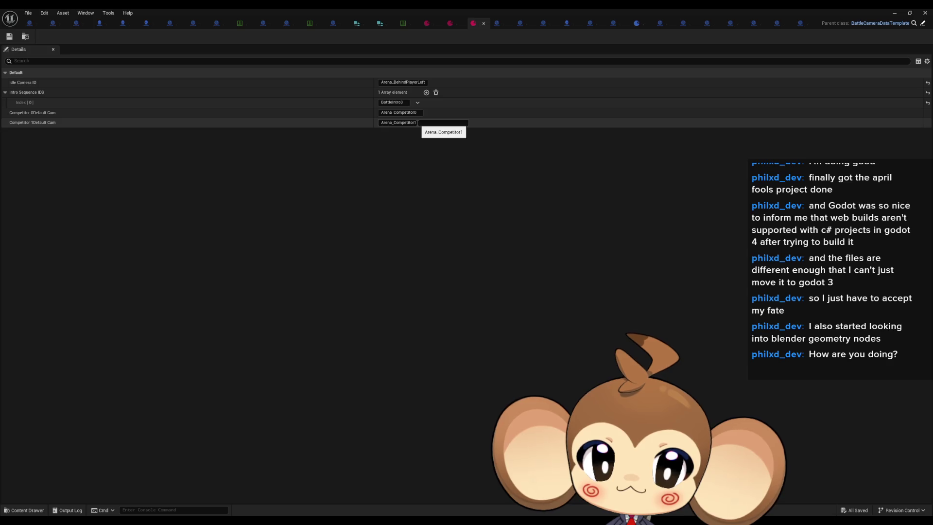
# - Float the data asset editor aside and open the Arena_CameraMap level from Maps
pyautogui.doubleClick(400, 8)
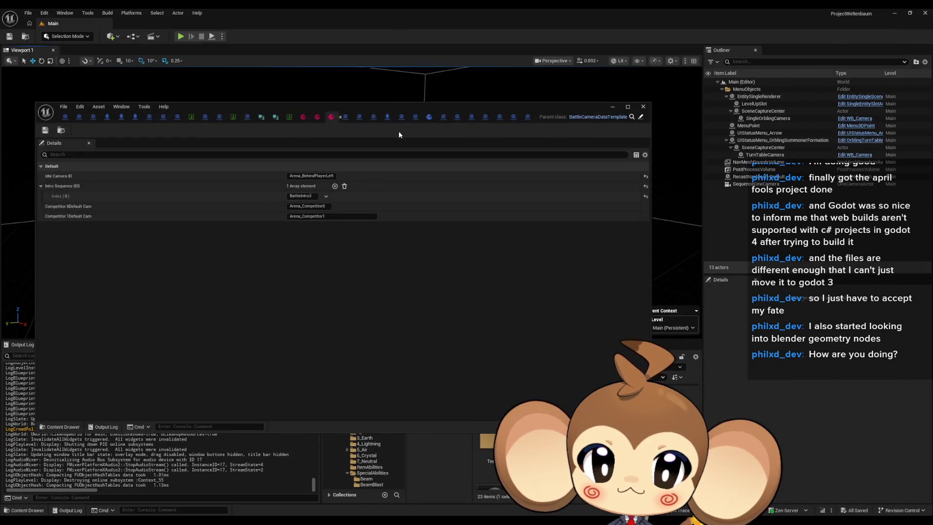
pyautogui.moveTo(405, 111)
pyautogui.mouseDown()
pyautogui.moveTo(284, 47)
pyautogui.moveTo(223, 47)
pyautogui.mouseUp()
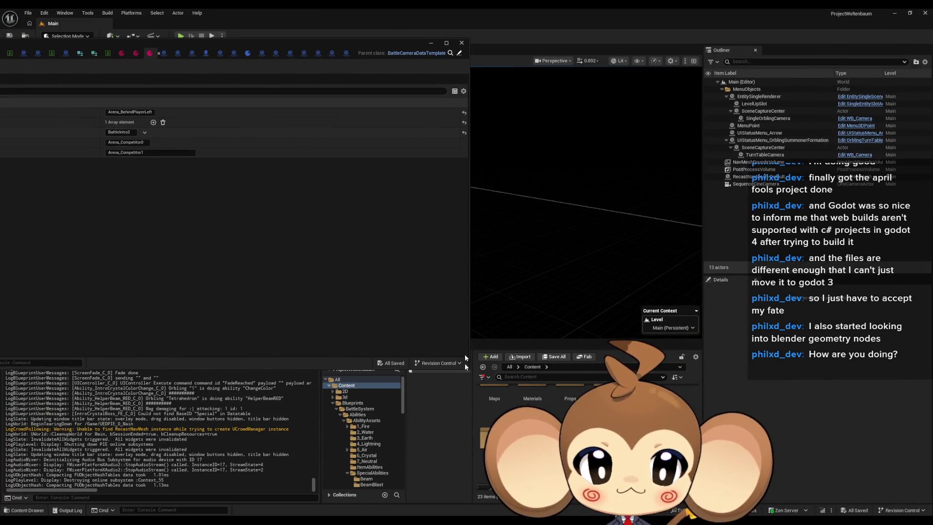
pyautogui.doubleClick(495, 396)
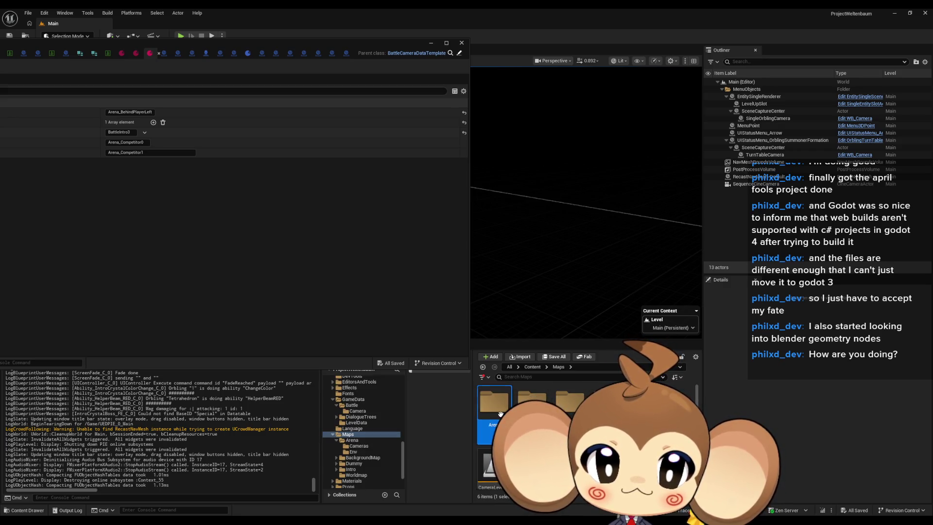
pyautogui.doubleClick(495, 414)
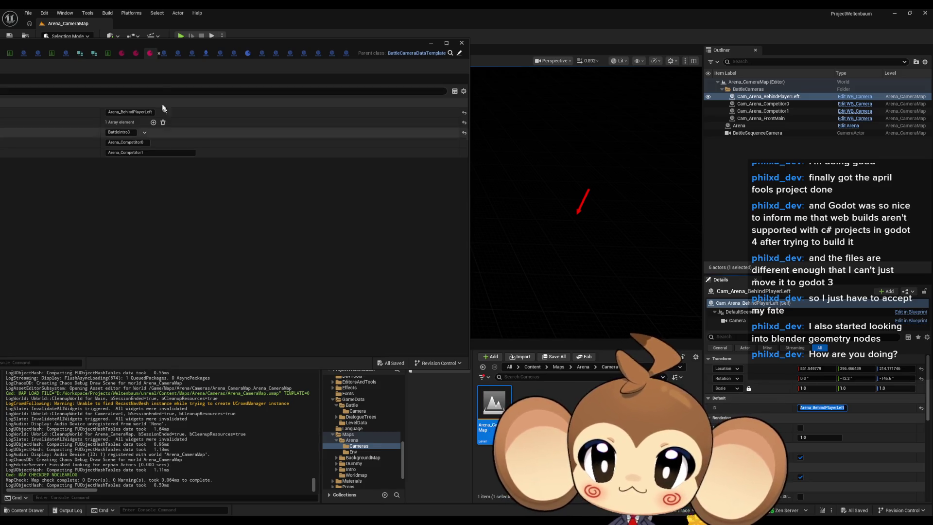
# - Set Competitor 0 Default Cam to Arena_BehindPlayerLeft and confirm it
pyautogui.moveTo(232, 44)
pyautogui.mouseDown()
pyautogui.moveTo(322, 52)
pyautogui.moveTo(426, 104)
pyautogui.moveTo(409, 107)
pyautogui.mouseUp()
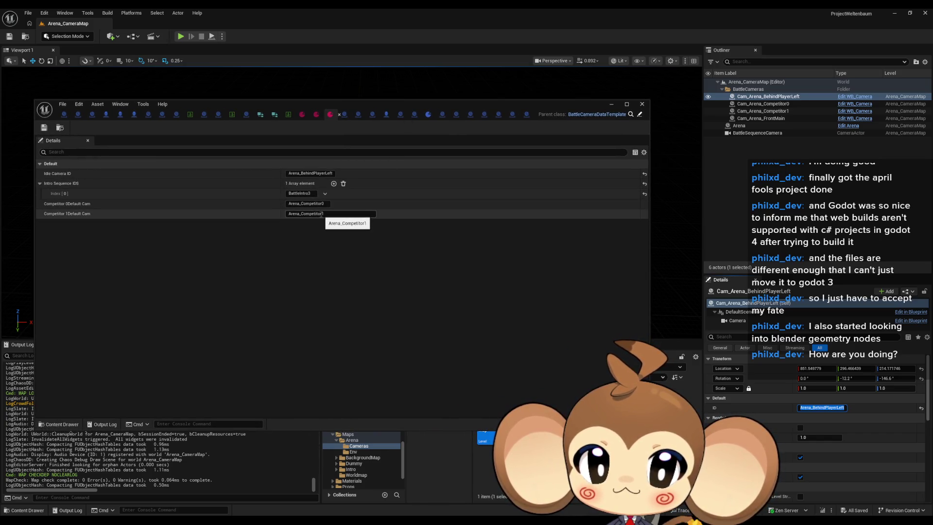
pyautogui.write('Arena_BehindPlayerLeft')
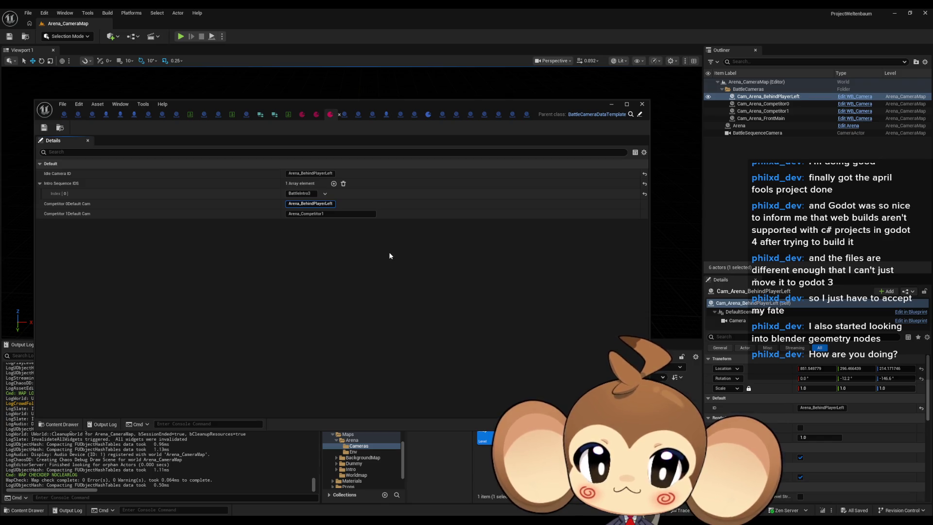
pyautogui.press('Return')
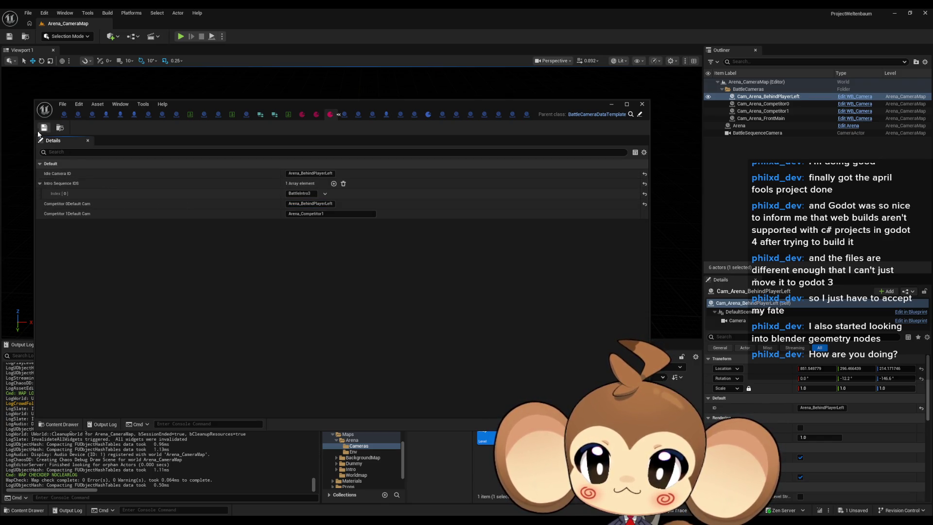
pyautogui.click(611, 104)
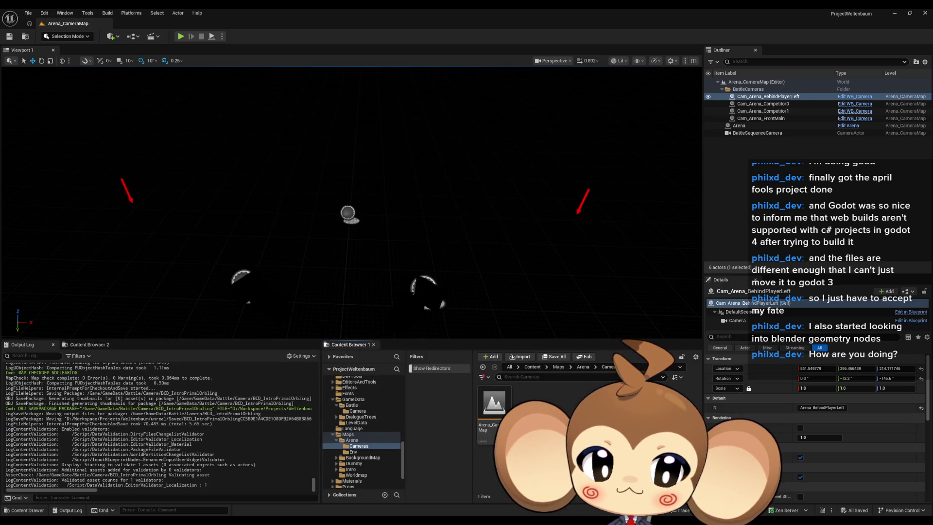
# - Start Play In Editor and make the game view full screen with F11
pyautogui.click(180, 36)
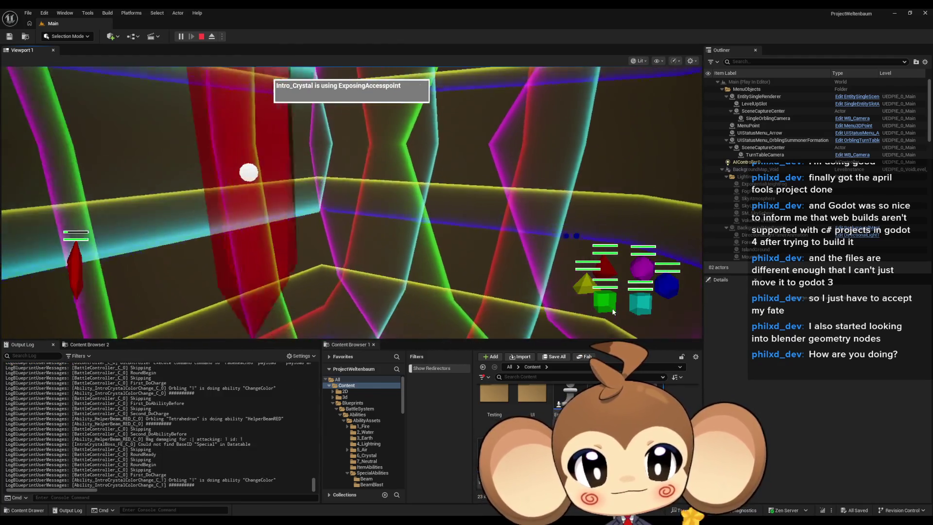
pyautogui.press('F11')
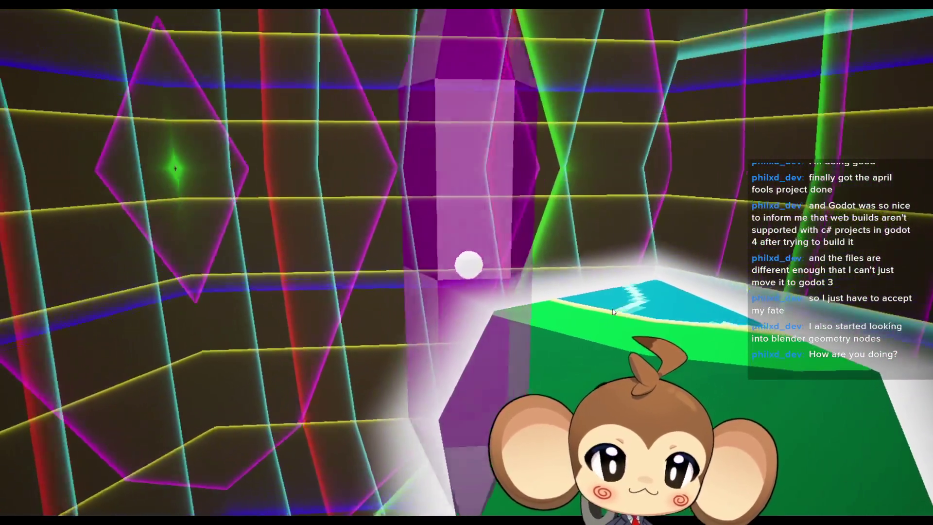
# - Exit full screen, stop the play session, and open the IssueBoard blueprint
pyautogui.press('F11')
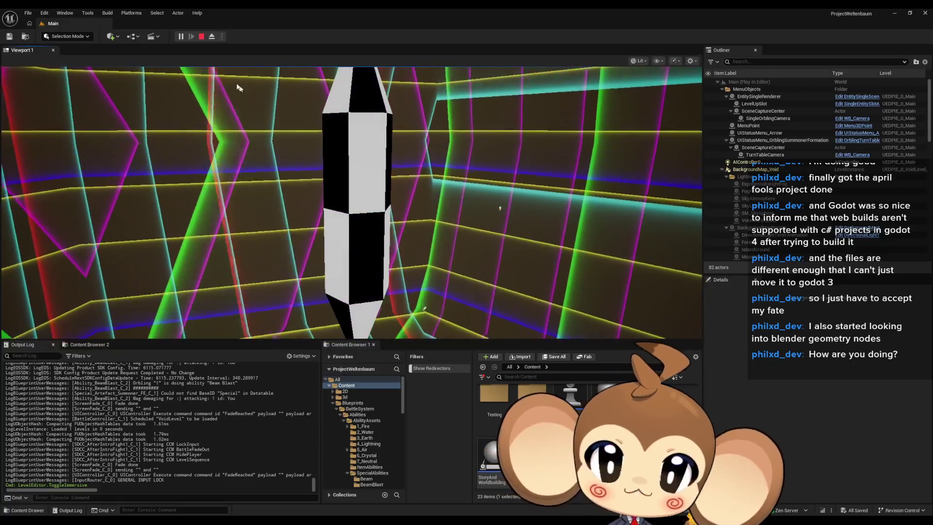
pyautogui.click(201, 37)
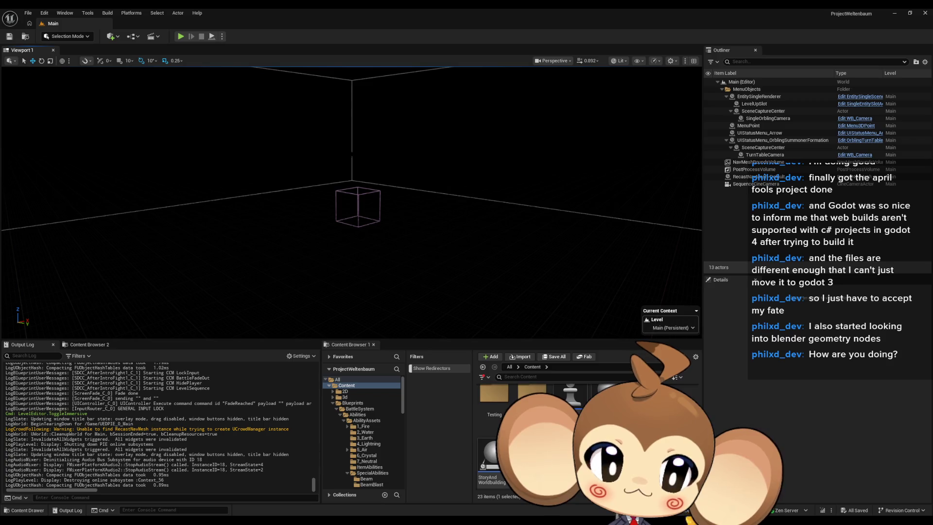
pyautogui.scroll(3, 583, 417)
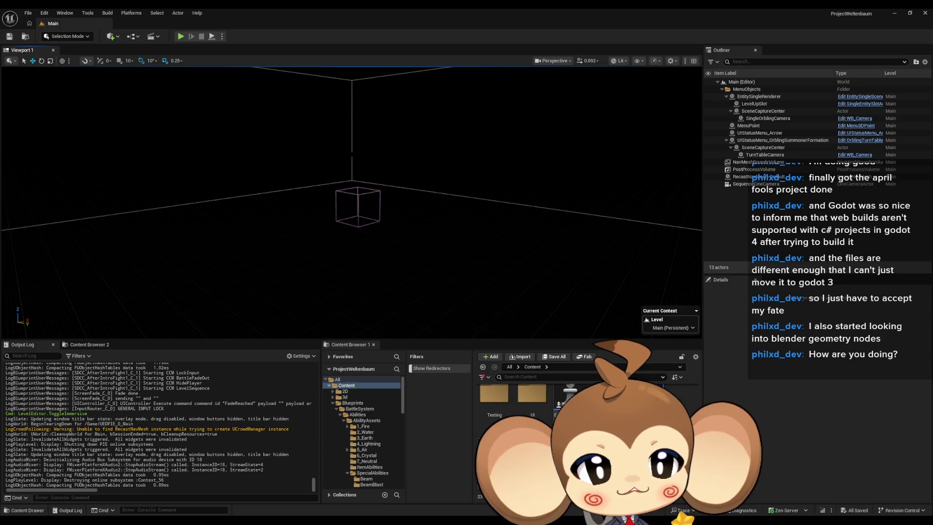
pyautogui.doubleClick(583, 411)
# - Add a comment reading 'camera glitching when angel attacks summoner while no front orblings'
pyautogui.moveTo(395, 254); pyautogui.dragTo(426, 210)
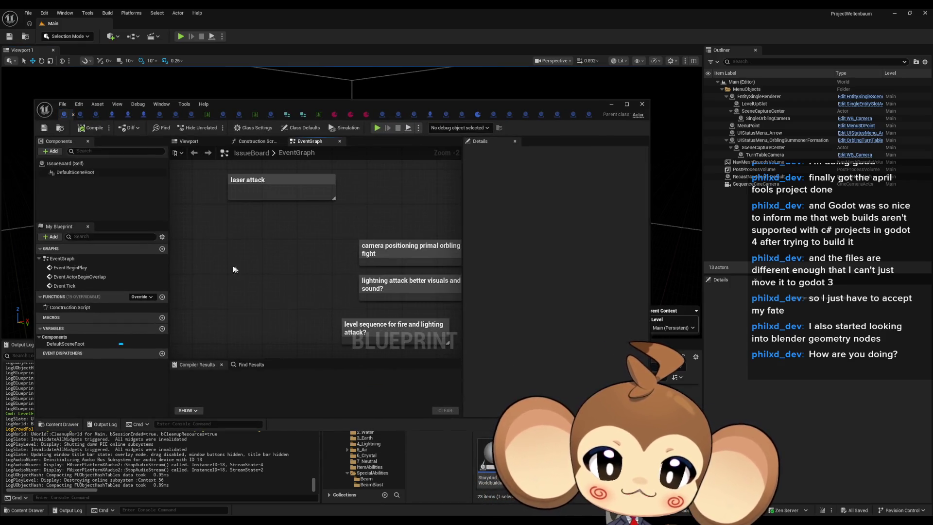
pyautogui.write('c')
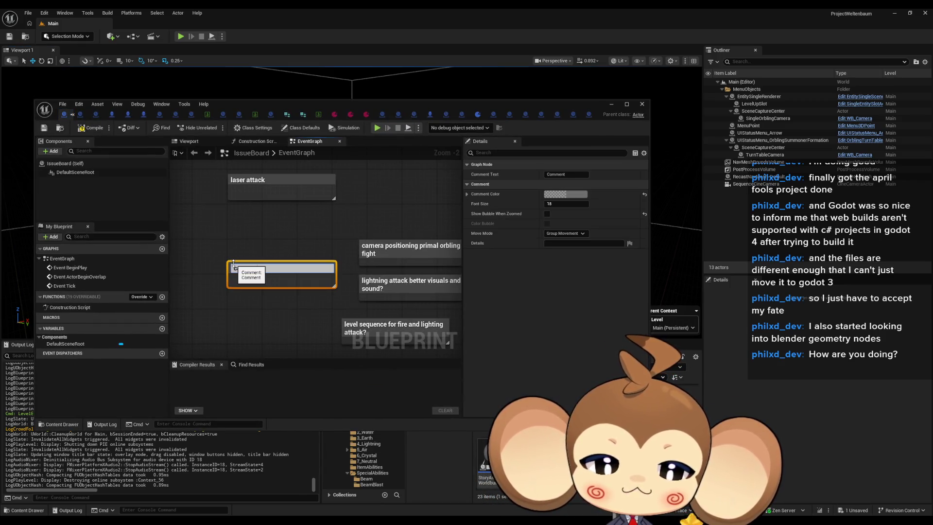
pyautogui.write('camera glitching wh')
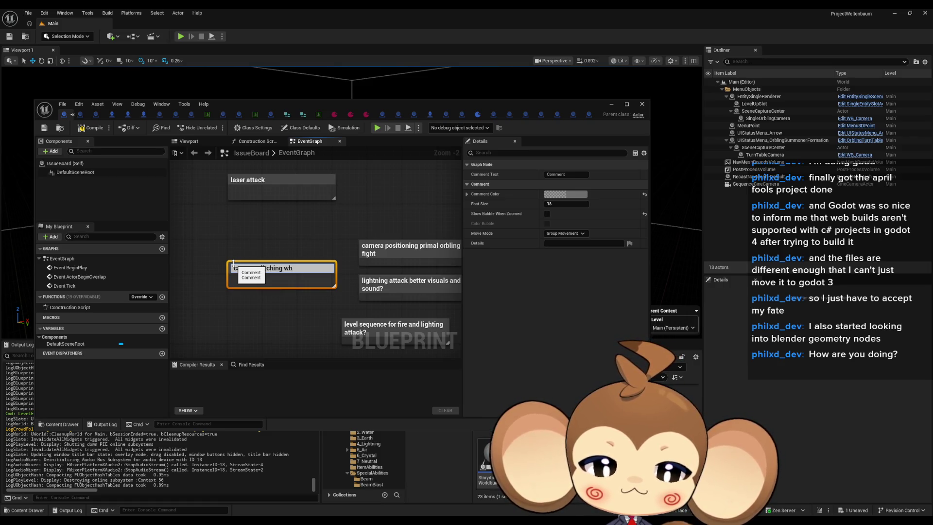
pyautogui.write('en an')
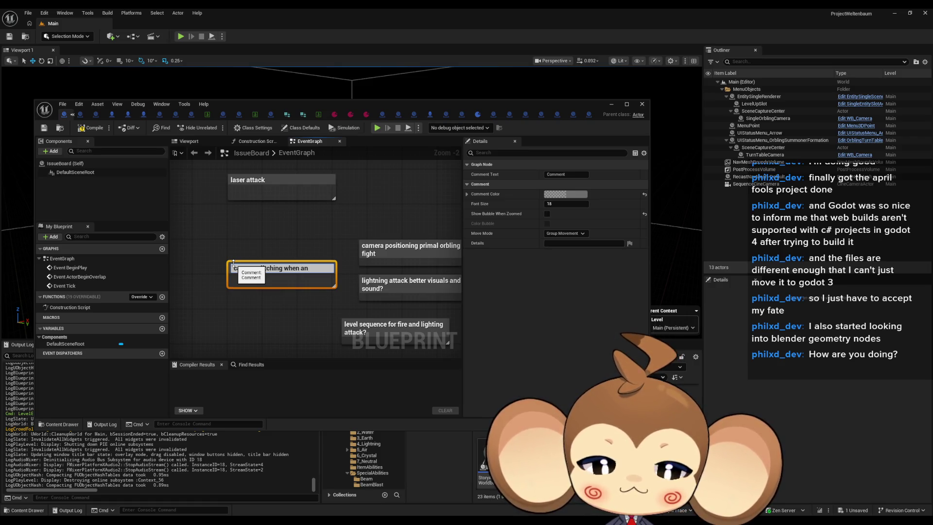
pyautogui.write('glel at')
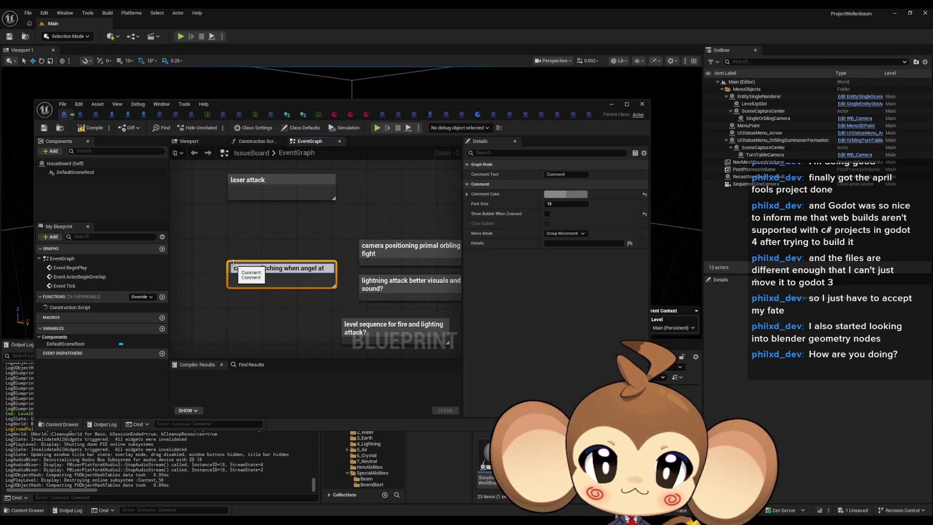
pyautogui.write('ac')
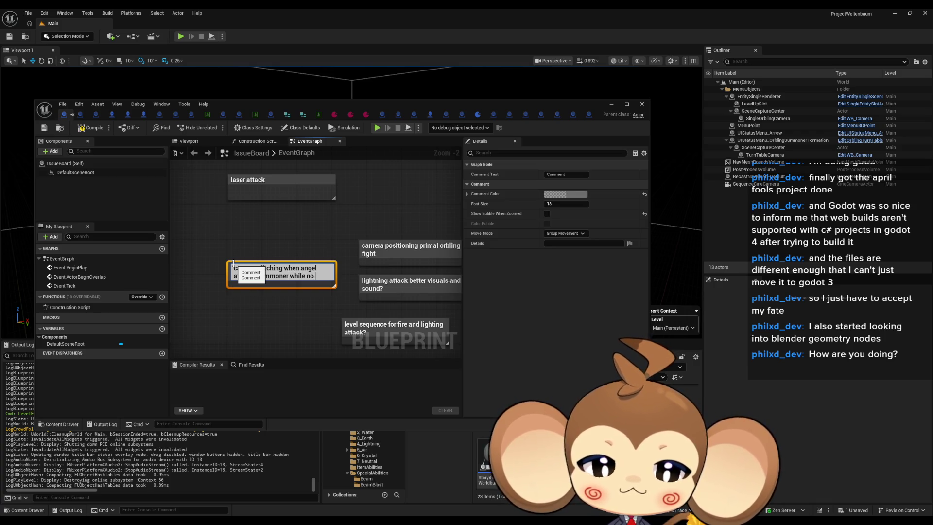
pyautogui.write('t orbling')
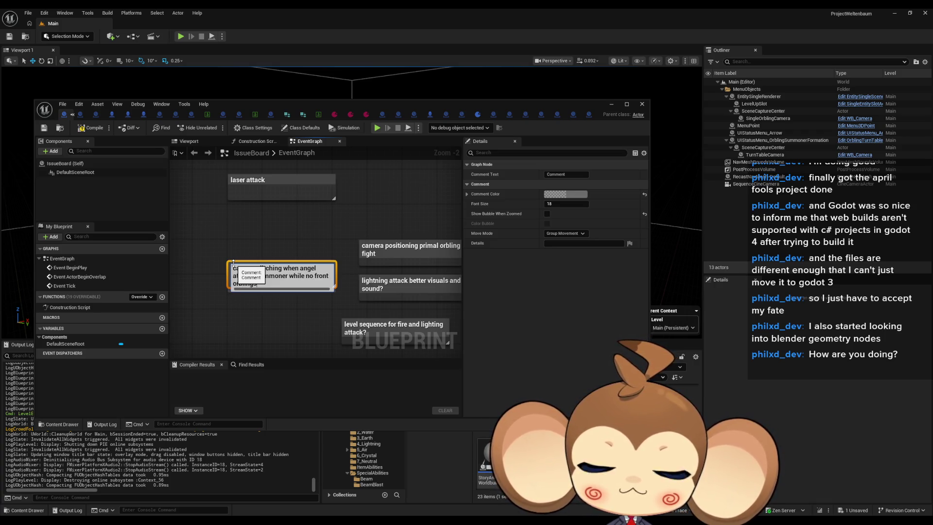
pyautogui.press('Return')
pyautogui.click(247, 319)
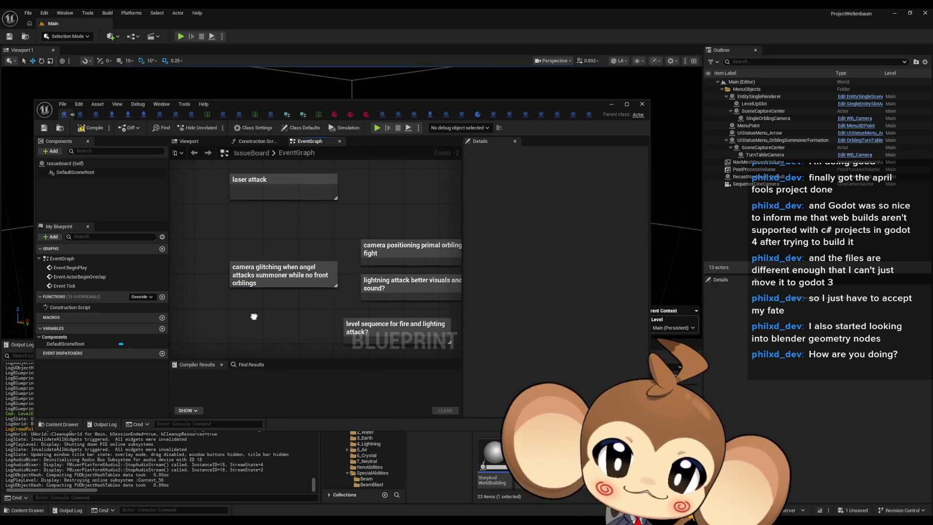
# - Save the IssueBoard blueprint and close its editor
pyautogui.moveTo(247, 319); pyautogui.dragTo(278, 305)
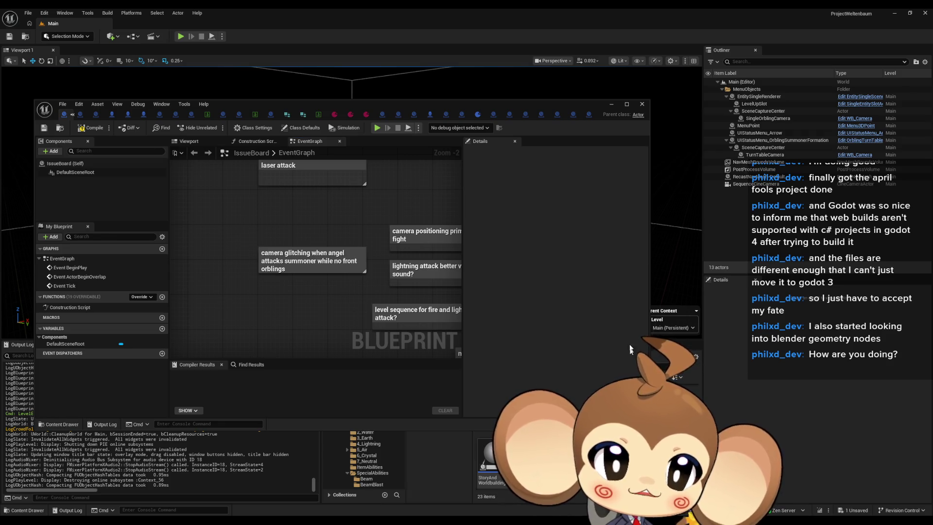
pyautogui.moveTo(485, 102)
pyautogui.mouseDown()
pyautogui.moveTo(796, 256)
pyautogui.moveTo(569, 273)
pyautogui.mouseUp()
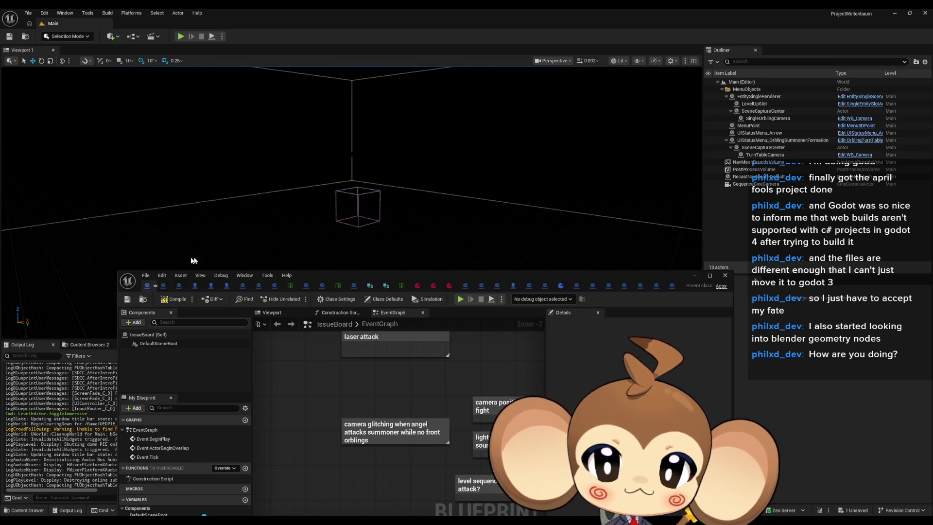
pyautogui.click(143, 279)
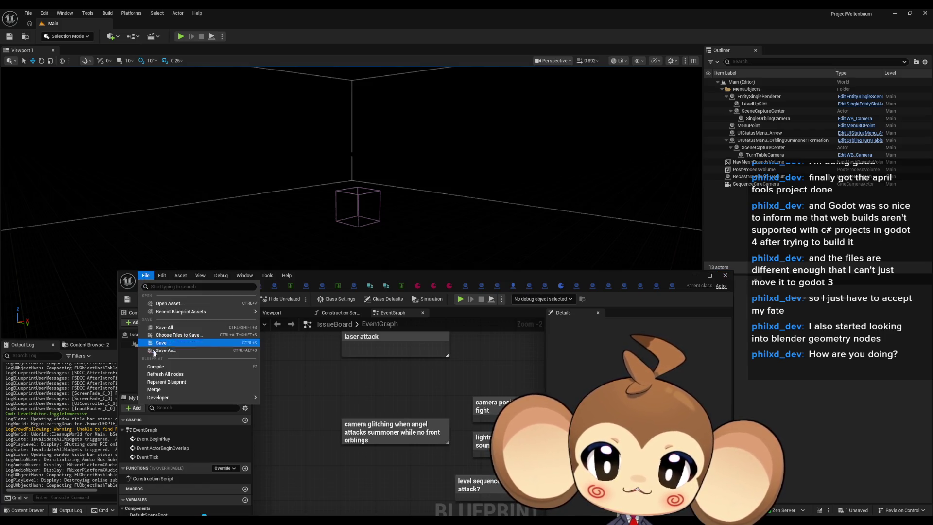
pyautogui.click(178, 329)
pyautogui.click(725, 275)
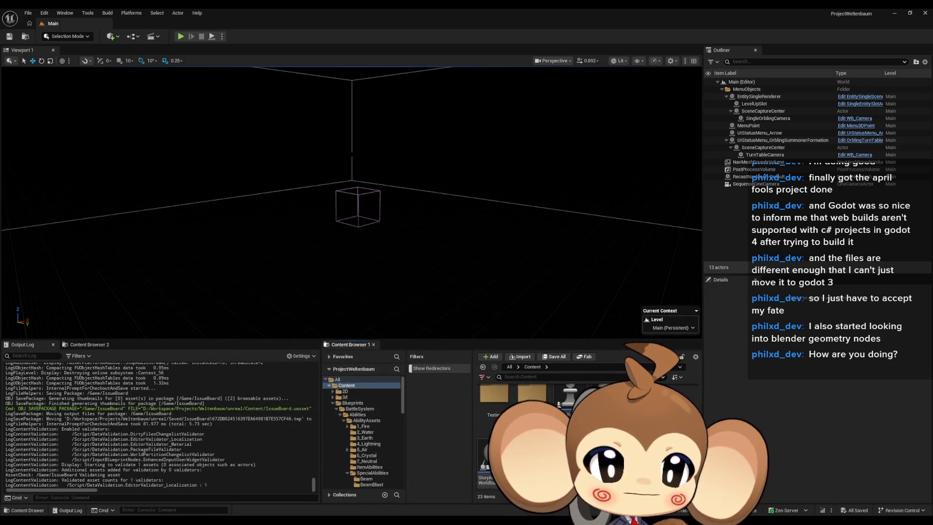
# - Reopen IssueBoard, reposition its window, and close it again
pyautogui.doubleClick(583, 399)
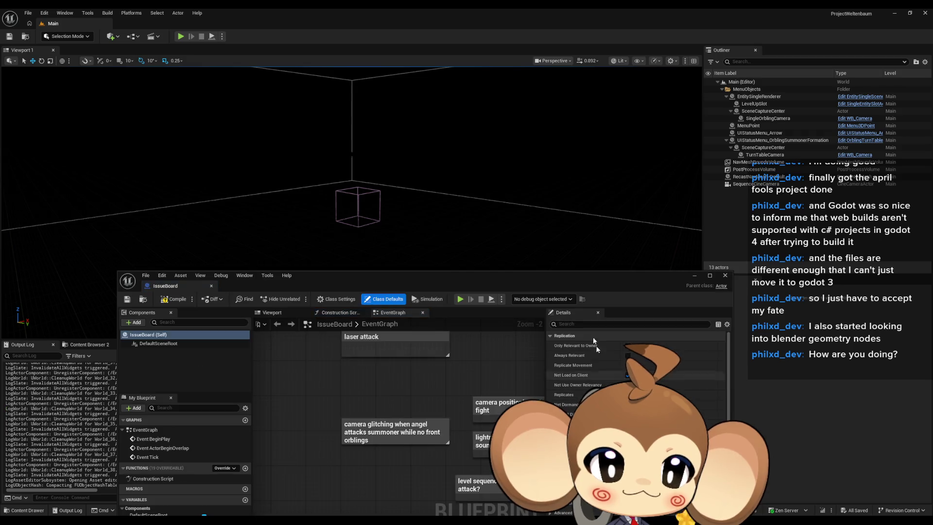
pyautogui.moveTo(576, 280)
pyautogui.mouseDown()
pyautogui.moveTo(343, 27)
pyautogui.moveTo(275, 94)
pyautogui.mouseUp()
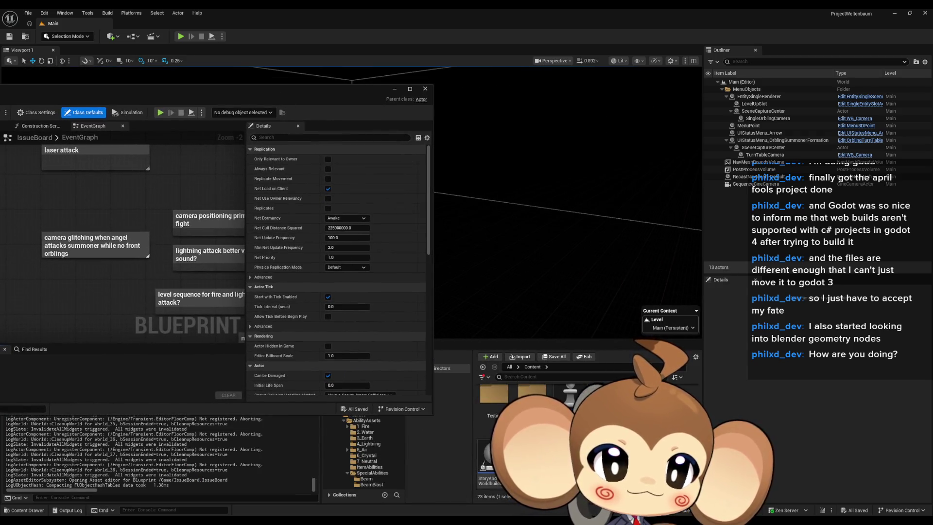
pyautogui.click(394, 89)
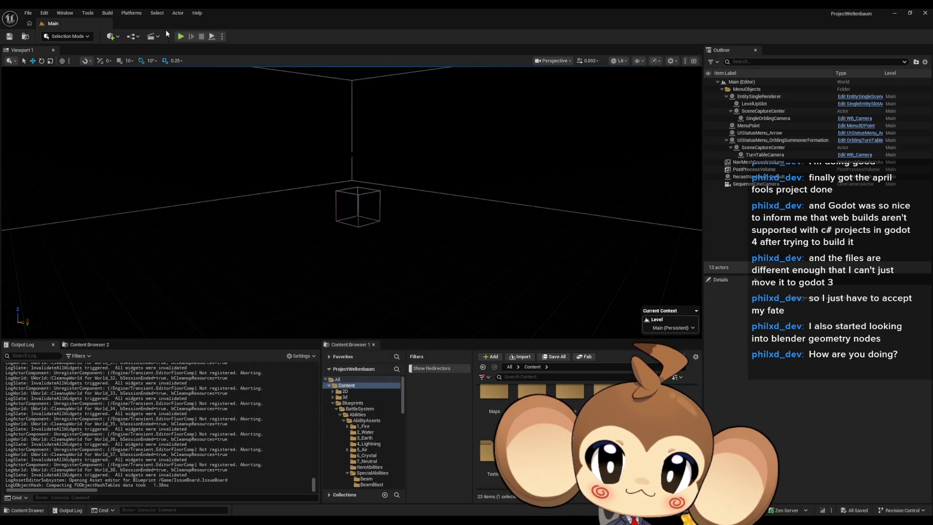
# - Start a play session and browse into Sequences > Battle > Intro in the Content Browser
pyautogui.click(181, 37)
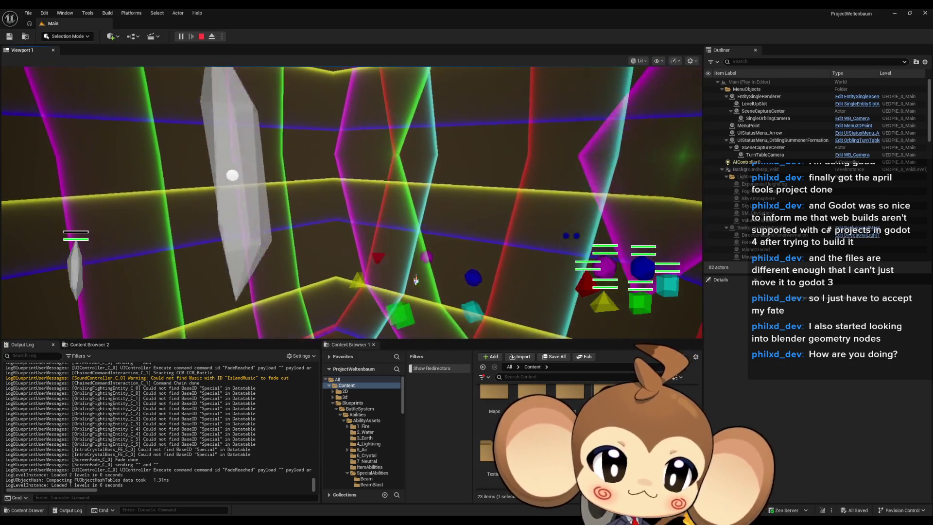
pyautogui.doubleClick(608, 394)
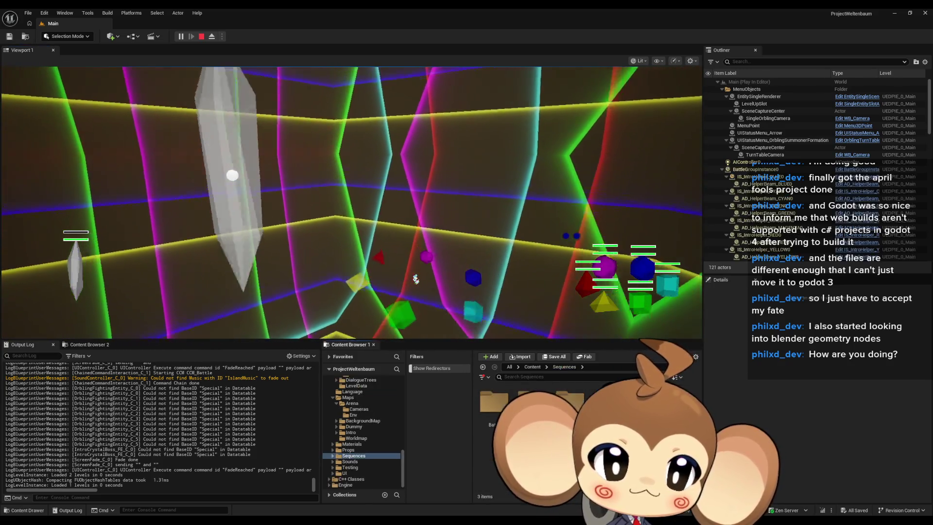
pyautogui.doubleClick(502, 410)
pyautogui.doubleClick(501, 410)
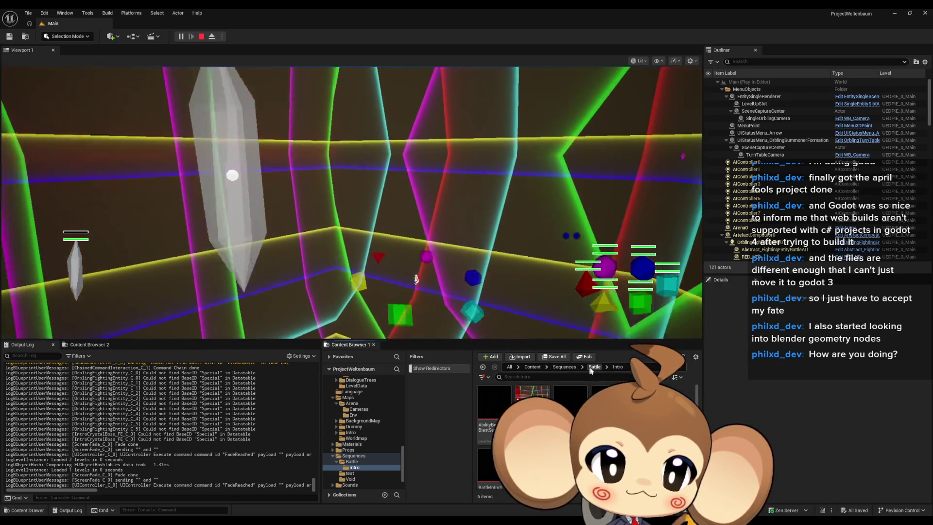
# - Go back up through the breadcrumbs and open BattleEndSequence in Sequencer
pyautogui.click(594, 366)
pyautogui.click(564, 367)
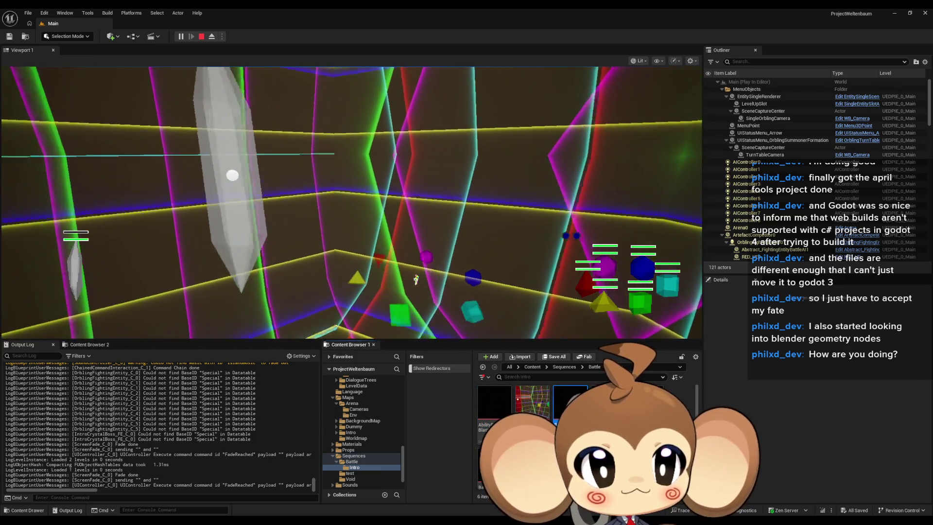
pyautogui.doubleClick(569, 402)
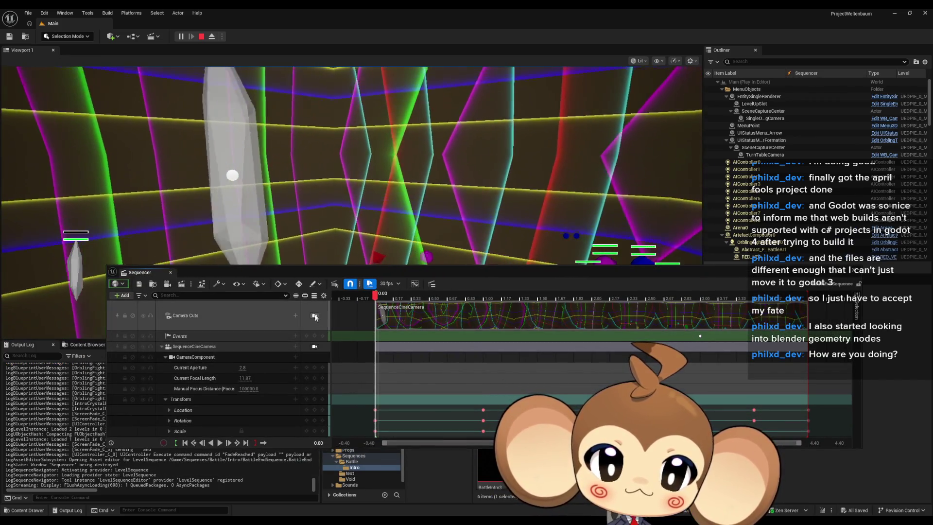
# - Scrub BattleEndSequence to 0.33 s, stop play, rewind to the start, and maximize the Sequencer
pyautogui.moveTo(384, 298)
pyautogui.mouseDown()
pyautogui.moveTo(765, 313)
pyautogui.moveTo(389, 306)
pyautogui.mouseUp()
pyautogui.click(202, 36)
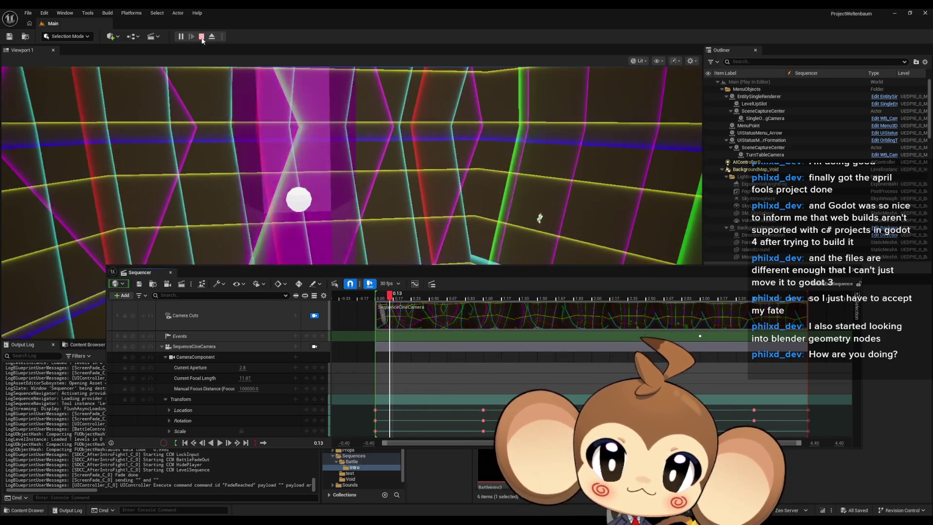
pyautogui.moveTo(391, 300); pyautogui.dragTo(375, 300)
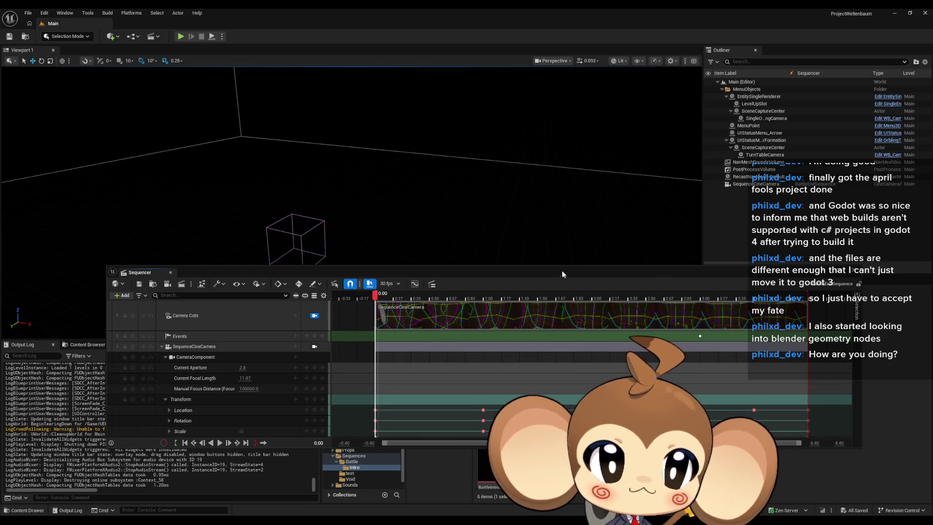
pyautogui.moveTo(561, 274); pyautogui.dragTo(524, 231)
pyautogui.doubleClick(524, 231)
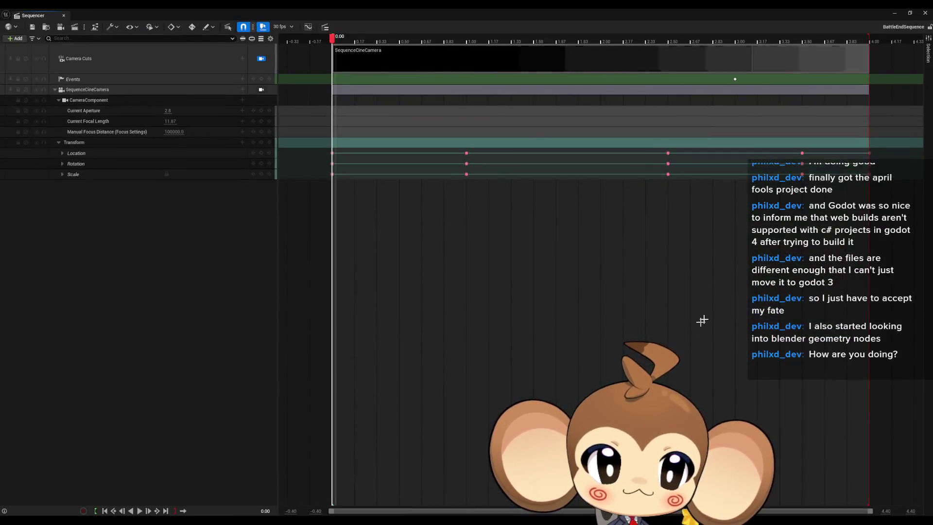
# - Expand the camera's Location into X, Y, Z and inspect the Z value at 2.50 and 0
pyautogui.click(668, 175)
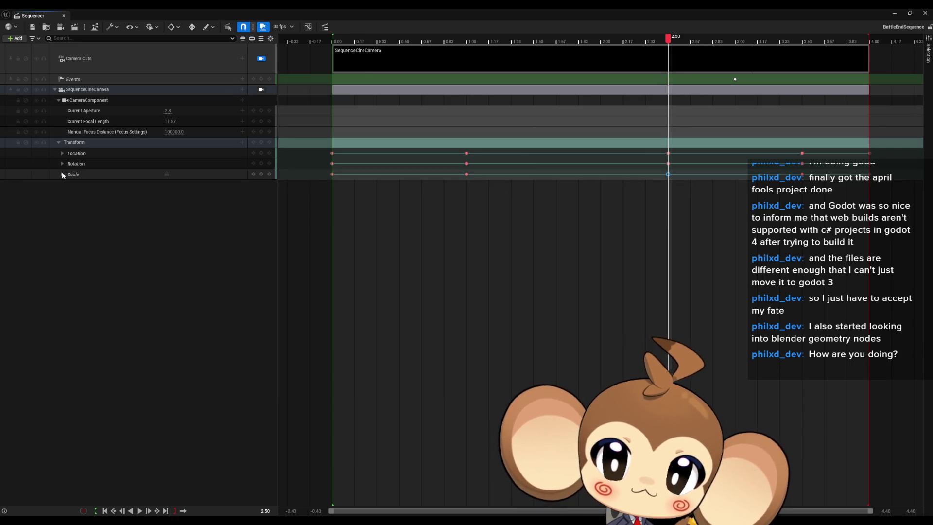
pyautogui.click(61, 153)
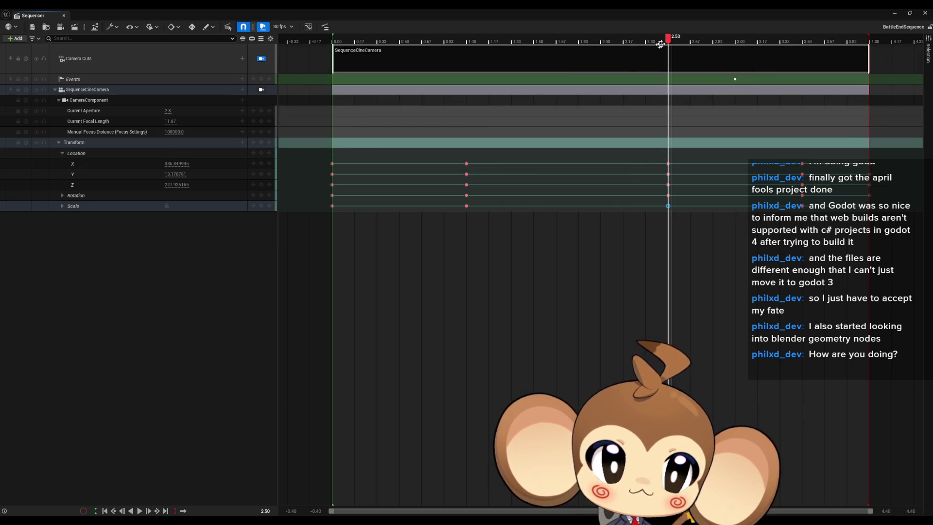
pyautogui.moveTo(669, 38)
pyautogui.mouseDown()
pyautogui.moveTo(815, 48)
pyautogui.moveTo(803, 46)
pyautogui.mouseUp()
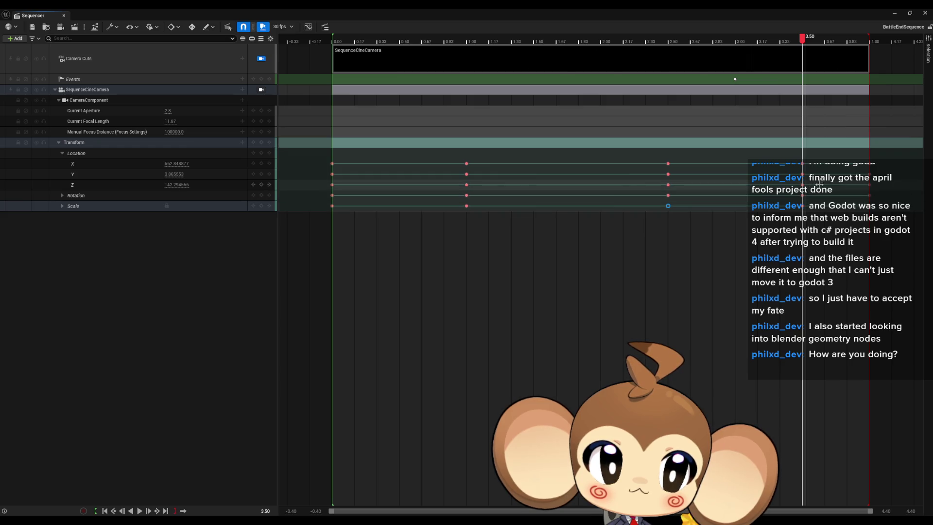
pyautogui.scroll(10, 826, 191)
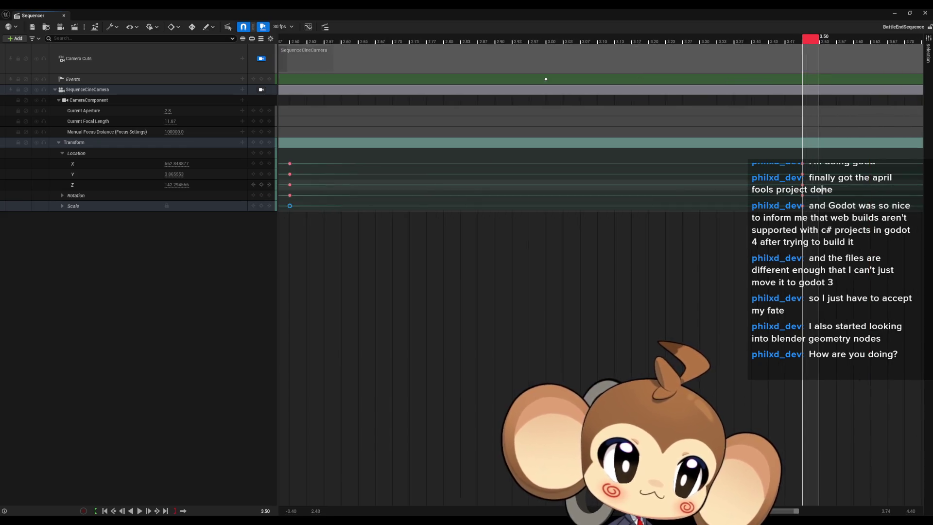
pyautogui.click(176, 185)
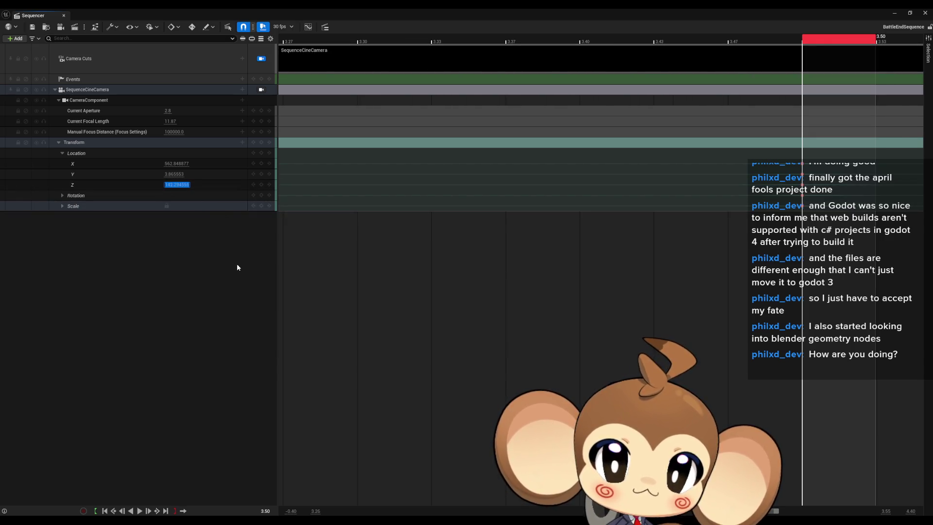
pyautogui.scroll(-12, 466, 233)
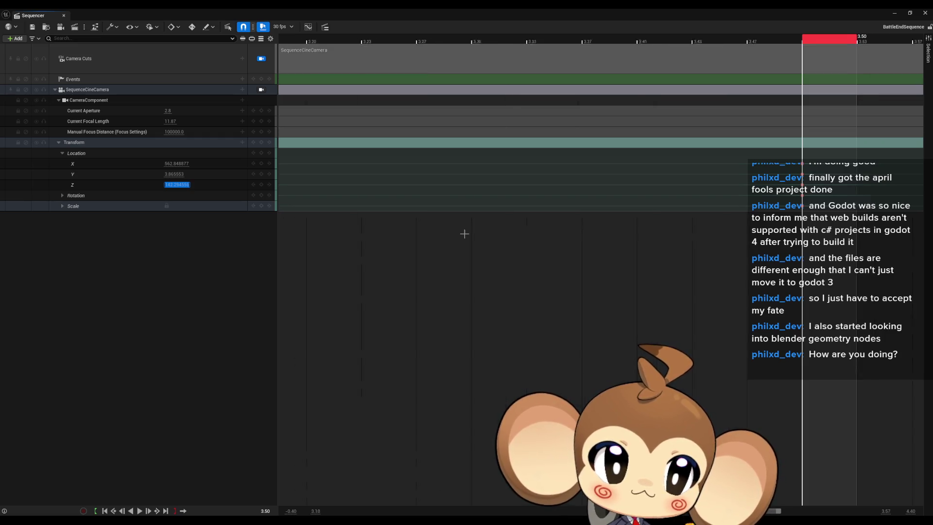
pyautogui.scroll(2, 681, 202)
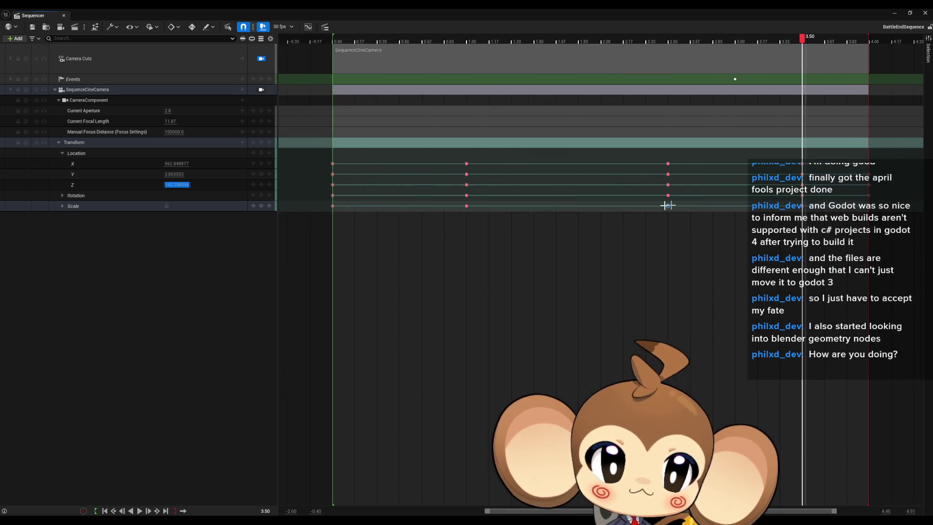
pyautogui.click(333, 206)
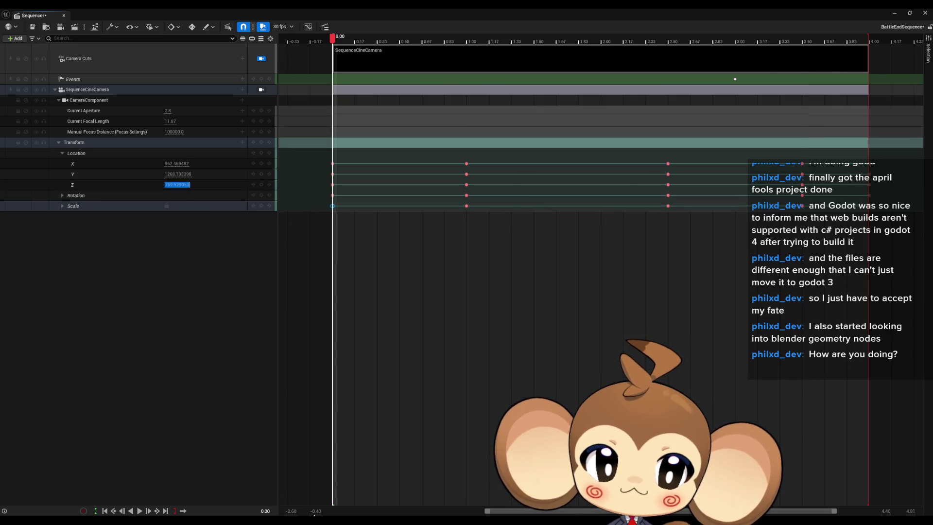
# - Read Location Z at 1.00, 2.50 and 3.50 (520.642578, 227.935165, 142.294556) and switch to Notepad
pyautogui.click(466, 205)
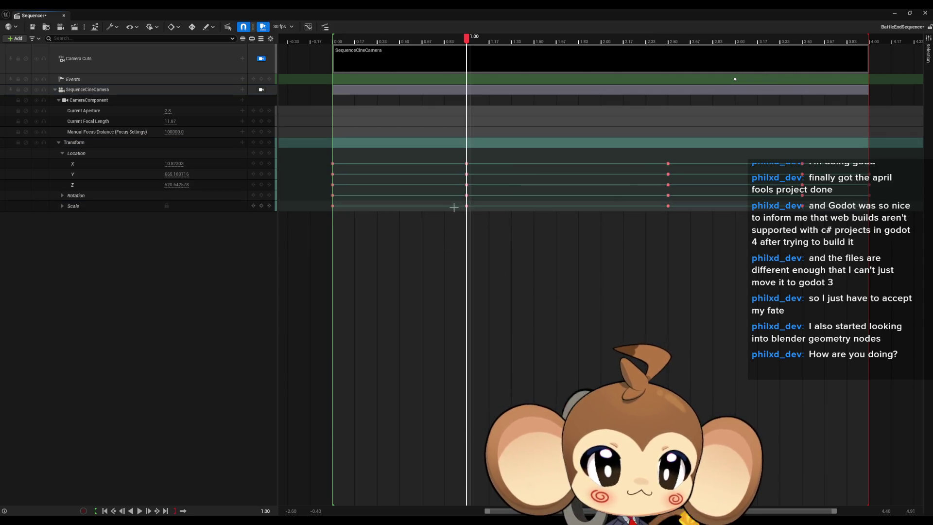
pyautogui.click(177, 184)
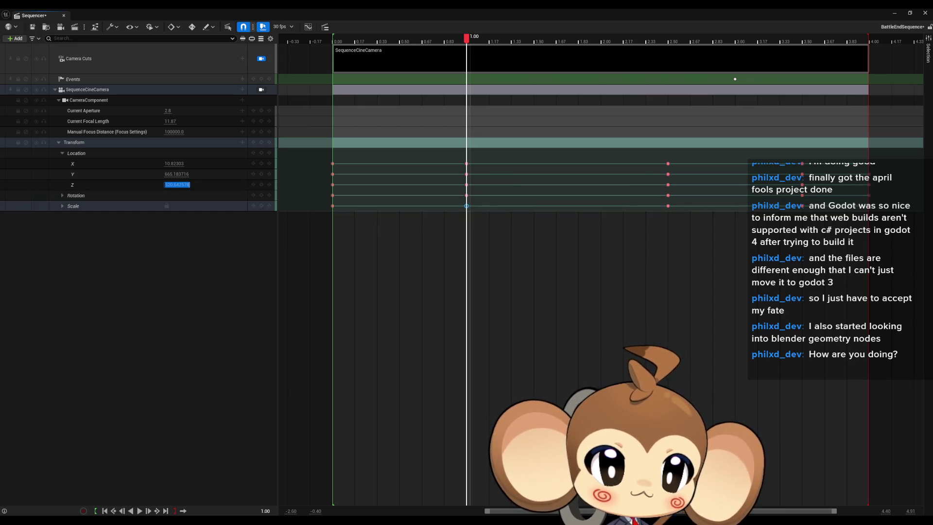
pyautogui.click(667, 206)
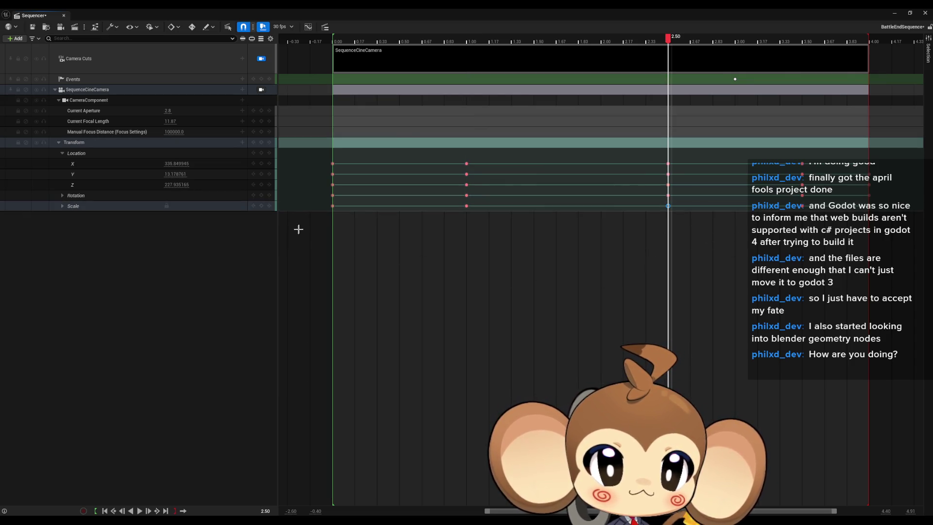
pyautogui.click(173, 173)
pyautogui.click(173, 185)
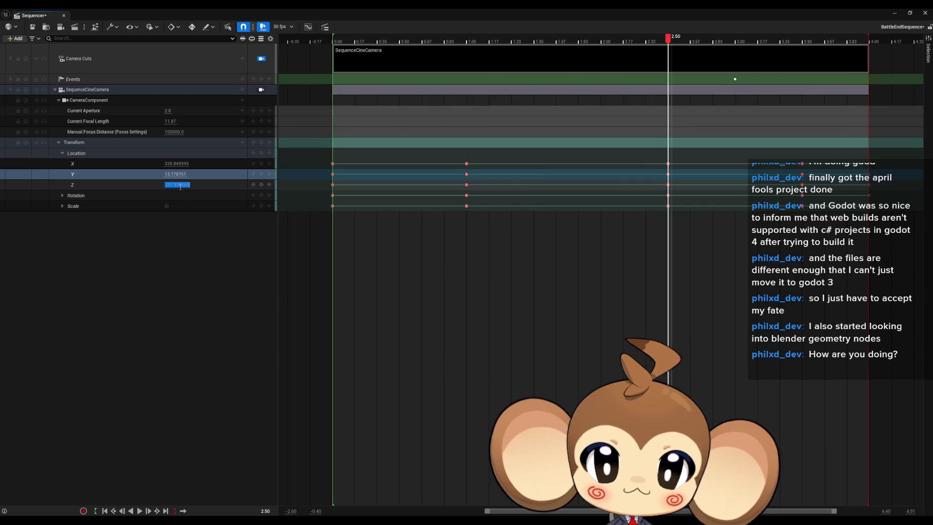
pyautogui.press('Return')
pyautogui.click(177, 185)
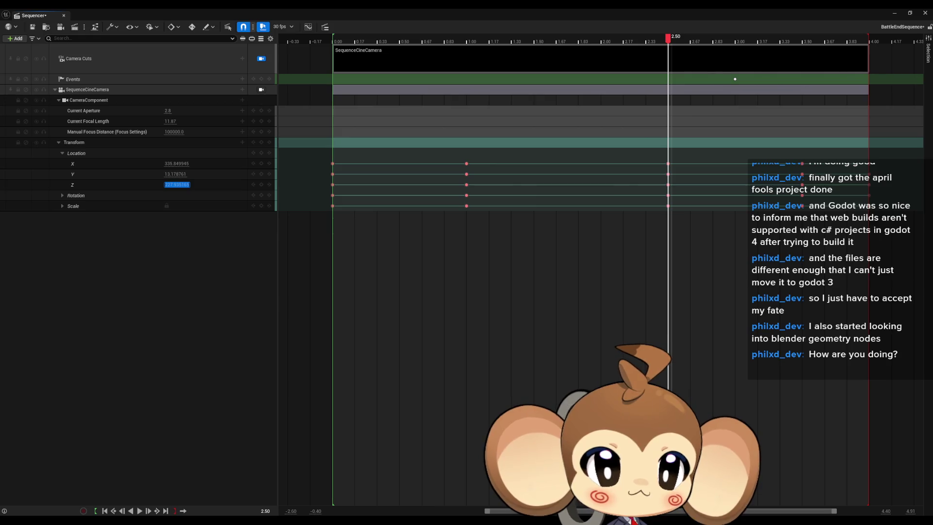
pyautogui.click(805, 207)
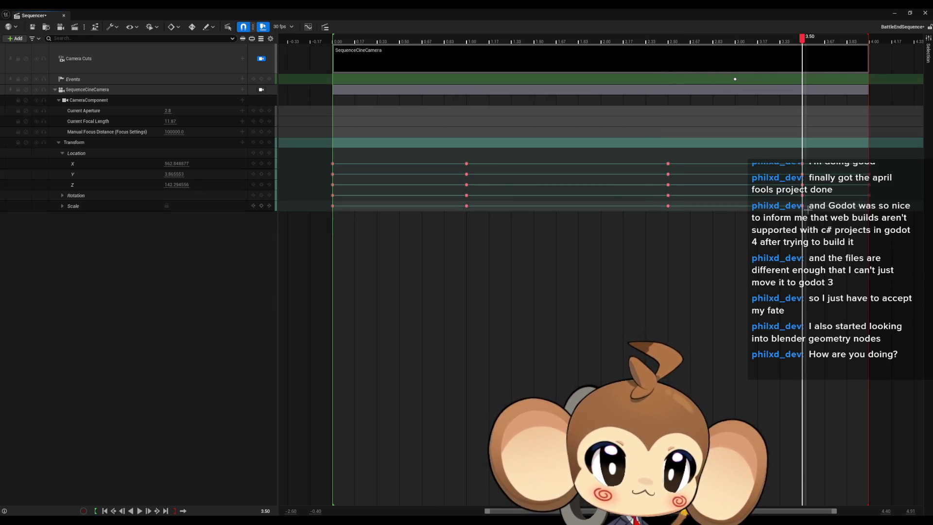
pyautogui.click(176, 184)
pyautogui.press('Return')
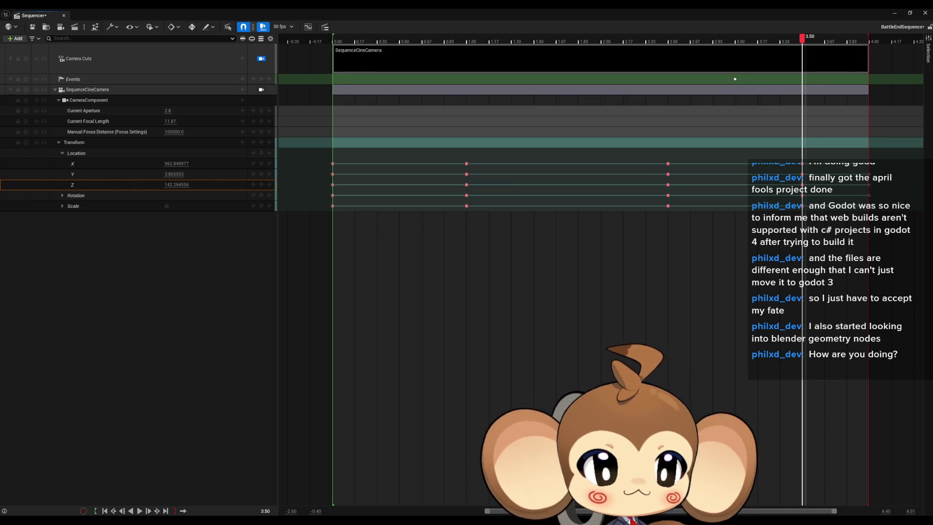
pyautogui.hotkey('alt', 'Tab')
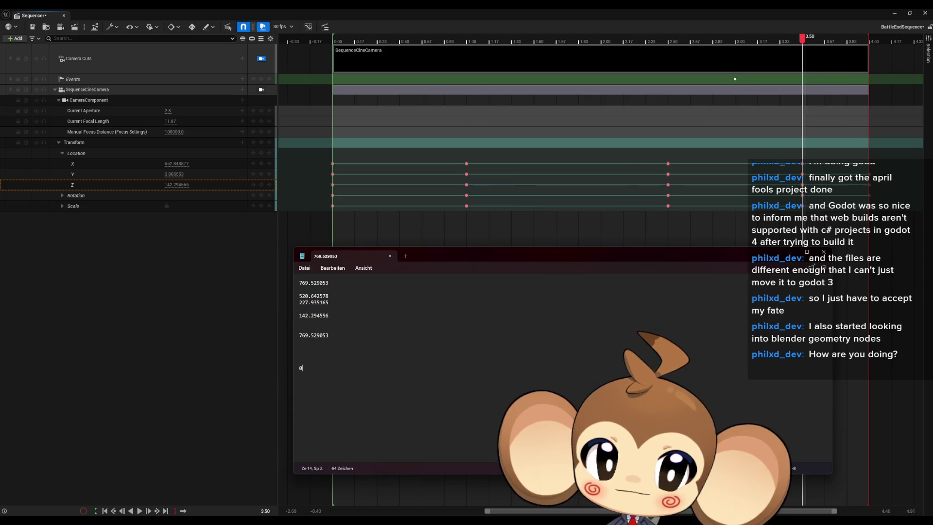
# - Open Calculator, place it left of the Notepad list, and begin entering 7
pyautogui.click(398, 504)
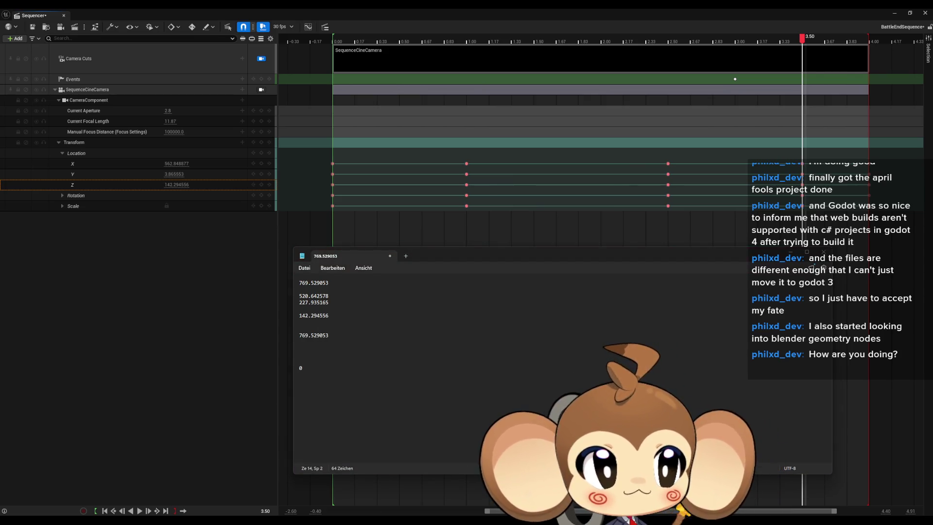
pyautogui.moveTo(329, 214)
pyautogui.mouseDown()
pyautogui.moveTo(170, 237)
pyautogui.moveTo(158, 253)
pyautogui.mouseUp()
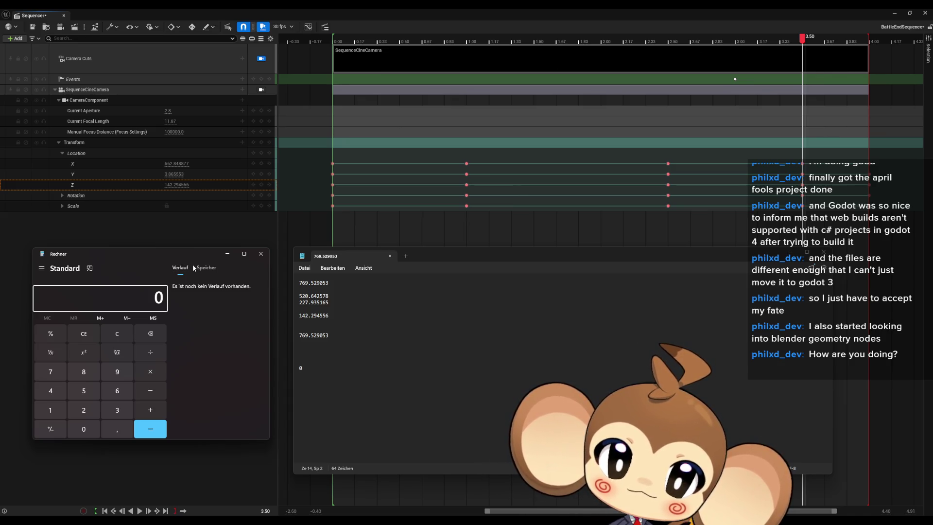
pyautogui.click(51, 371)
# - Compute 769 − 142 = 627 in Calculator
pyautogui.click(117, 391)
pyautogui.click(117, 371)
pyautogui.click(153, 393)
pyautogui.click(50, 410)
pyautogui.click(52, 392)
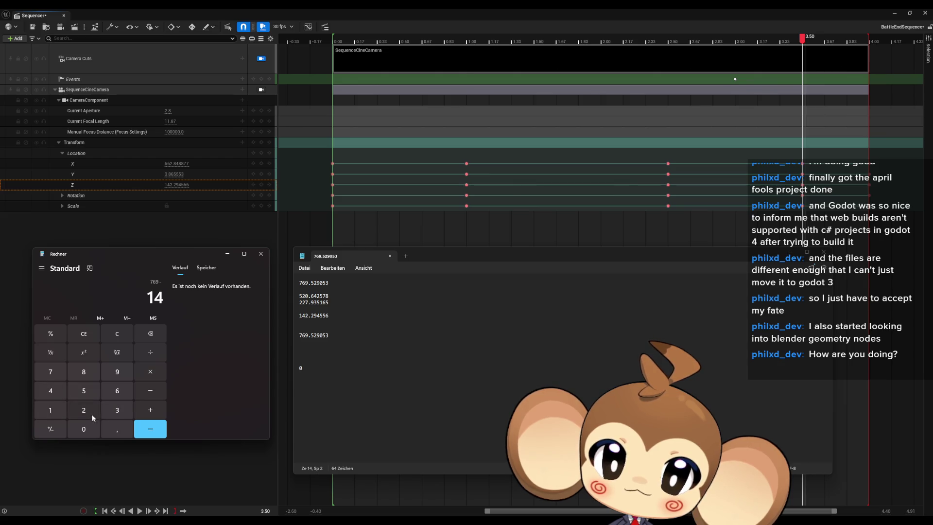
pyautogui.click(93, 416)
pyautogui.click(150, 428)
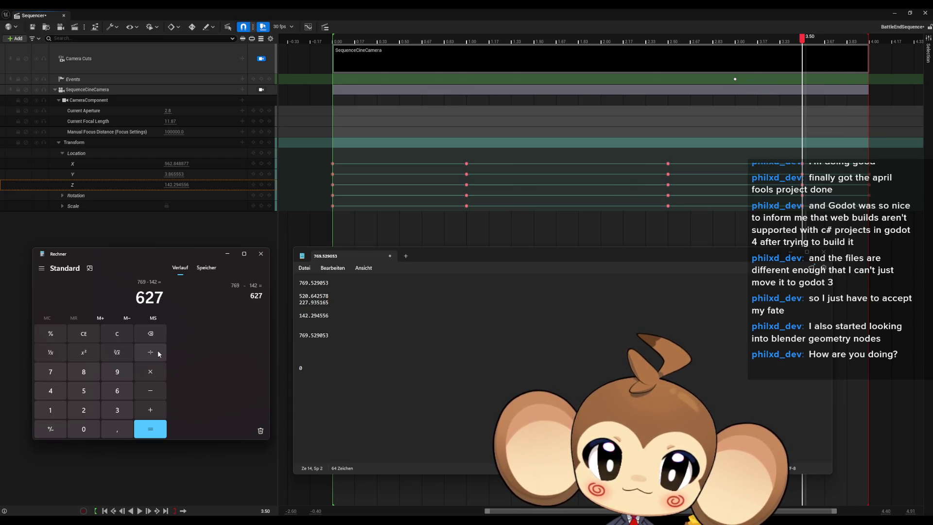
# - Divide 100 by 627 to get 0.1594896331738437, then start a new entry with 7
pyautogui.click(50, 409)
pyautogui.doubleClick(84, 429)
pyautogui.write('+627')
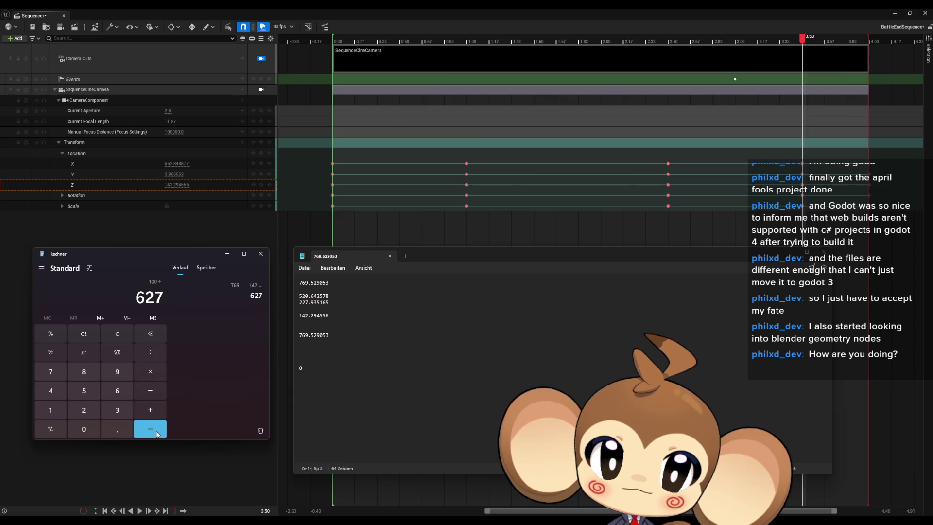
pyautogui.click(156, 432)
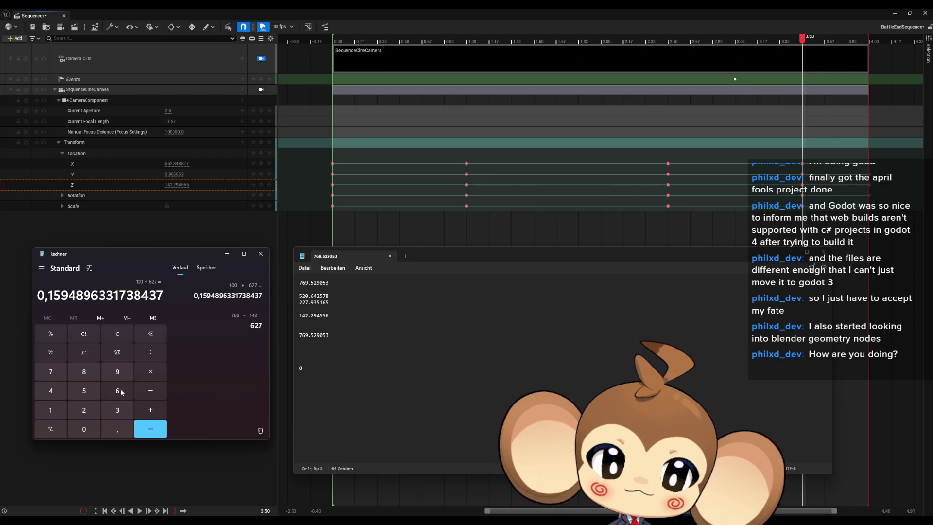
pyautogui.click(50, 374)
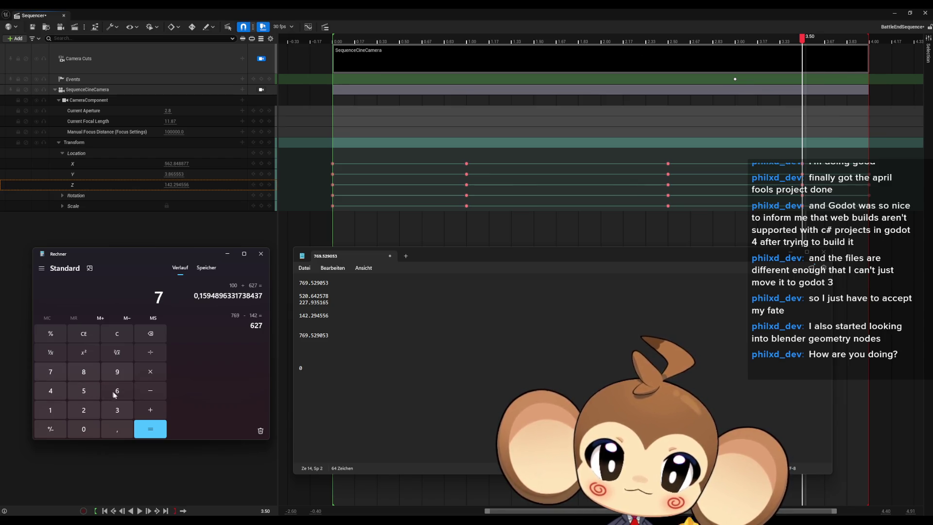
# - Divide 769 by 627 in Calculator
pyautogui.click(117, 392)
pyautogui.click(117, 372)
pyautogui.click(150, 410)
pyautogui.click(117, 391)
pyautogui.click(83, 410)
pyautogui.click(51, 372)
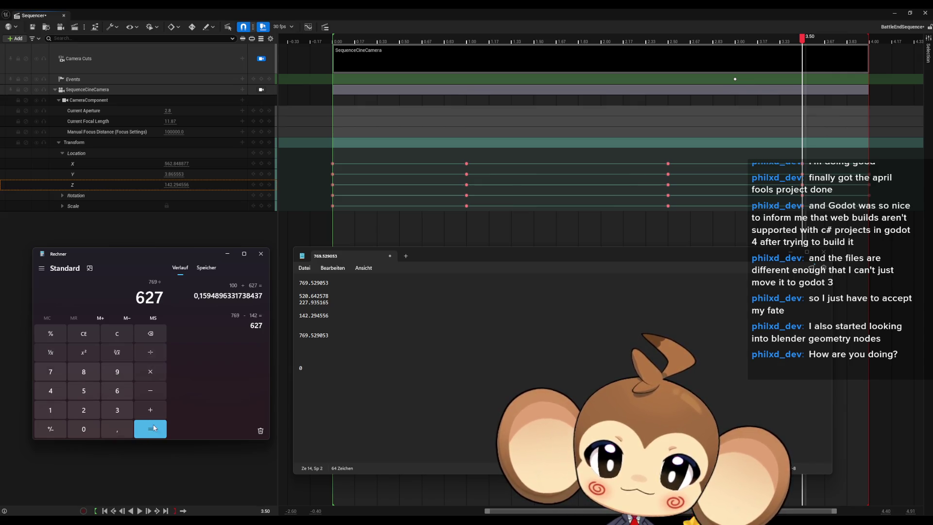
pyautogui.click(151, 429)
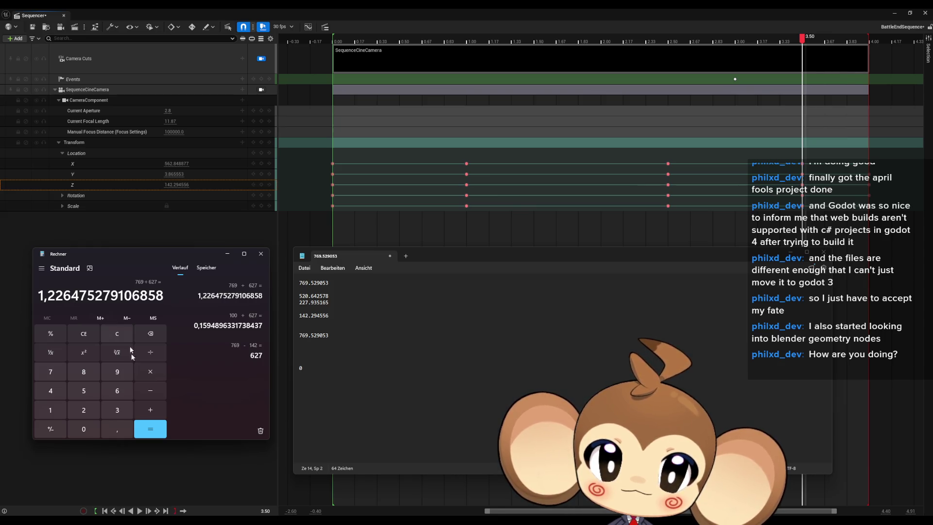
# - Multiply 627 by 1.22
pyautogui.click(117, 391)
pyautogui.click(84, 410)
pyautogui.click(50, 371)
pyautogui.click(151, 372)
pyautogui.click(50, 409)
pyautogui.click(114, 430)
pyautogui.click(84, 409)
pyautogui.click(84, 410)
pyautogui.click(151, 429)
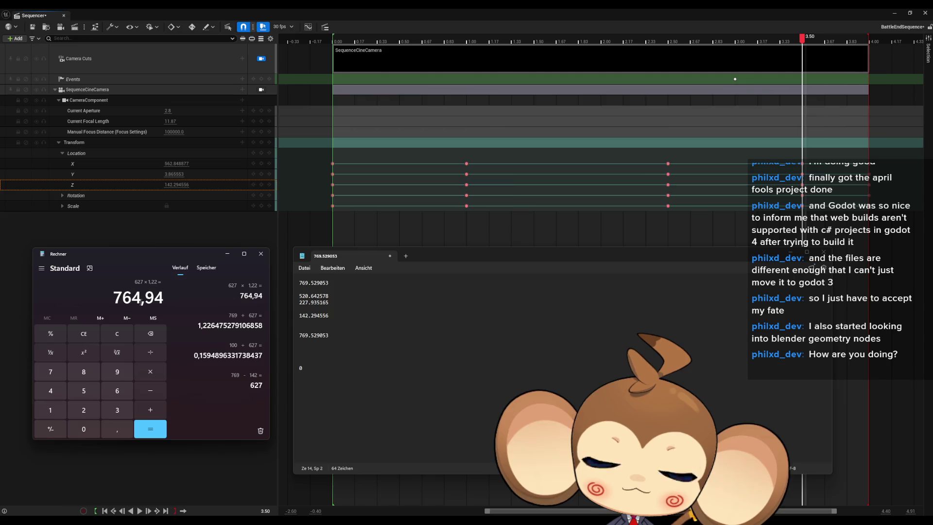
# - Compute 520 × 1.22 = 634.4 and record 634.4 in Notepad
pyautogui.click(83, 390)
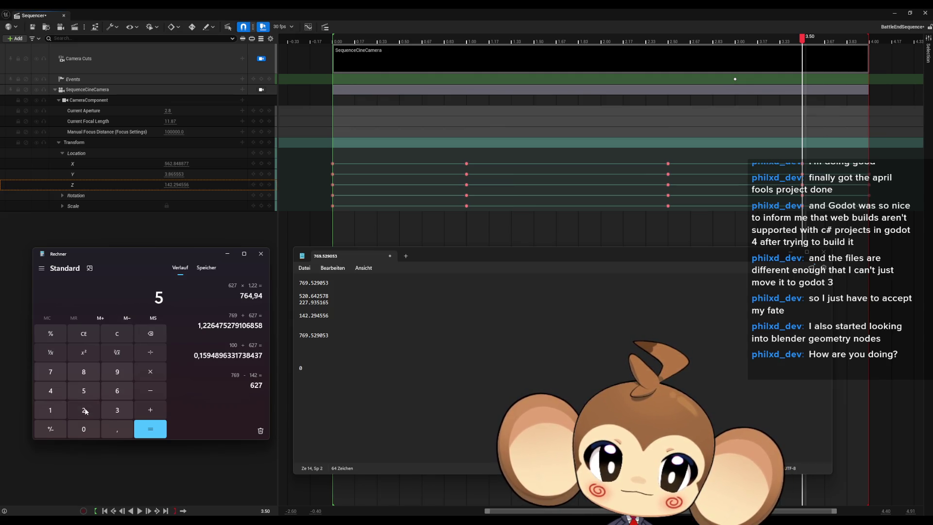
pyautogui.click(83, 409)
pyautogui.click(84, 429)
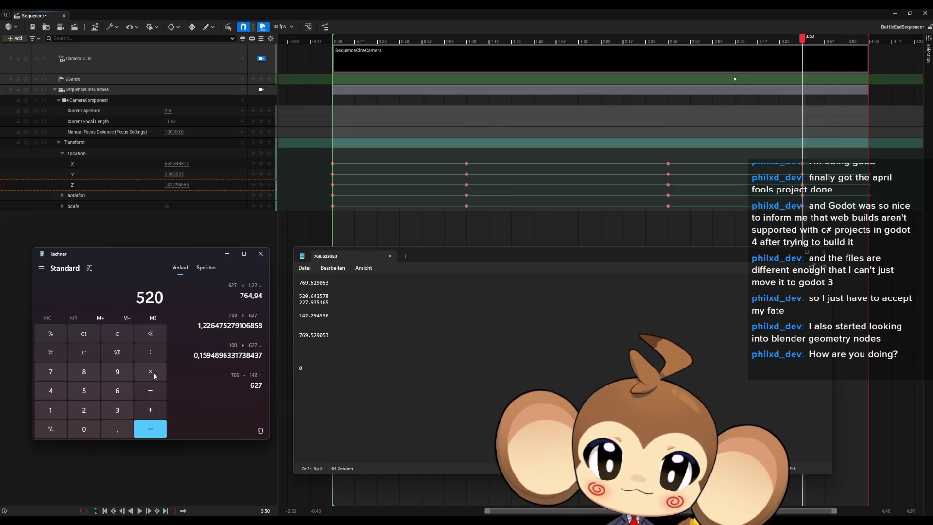
pyautogui.click(150, 371)
pyautogui.click(50, 410)
pyautogui.click(118, 428)
pyautogui.click(84, 409)
pyautogui.click(84, 410)
pyautogui.click(146, 427)
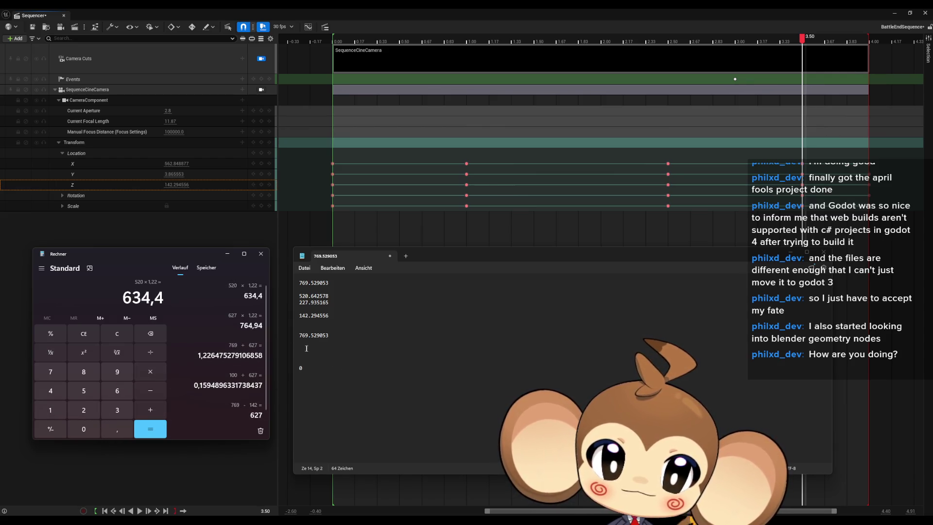
pyautogui.click(324, 350)
pyautogui.write('6')
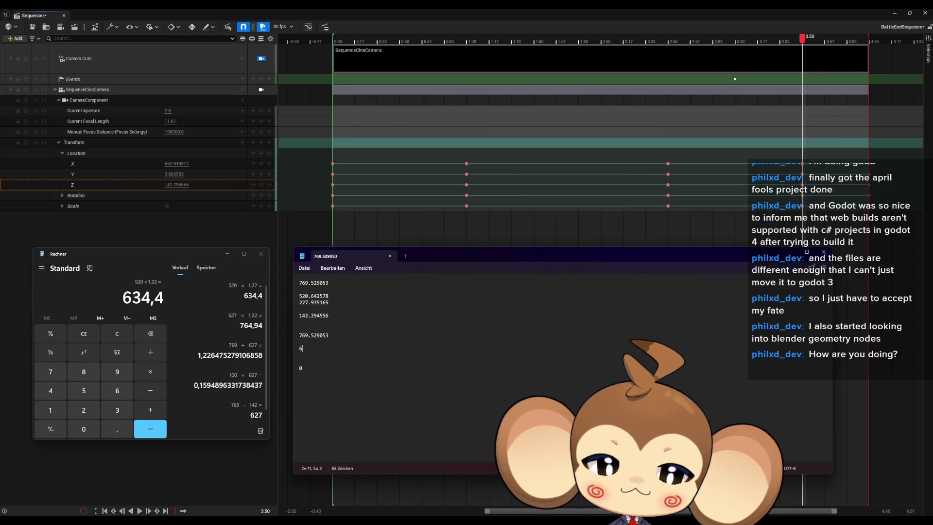
pyautogui.write('34.4')
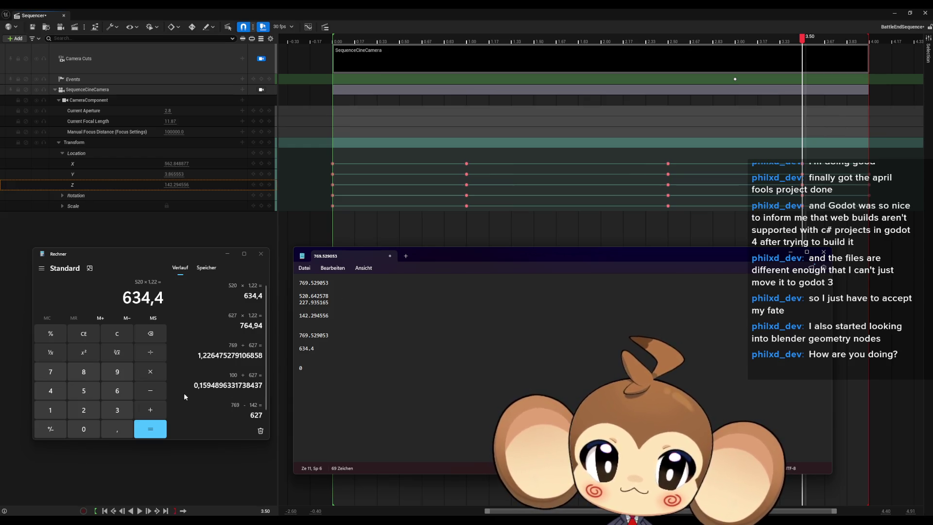
# - Compute 228 × 1.22 = 278.16 and type 78.16 on Notepad's next line
pyautogui.doubleClick(87, 415)
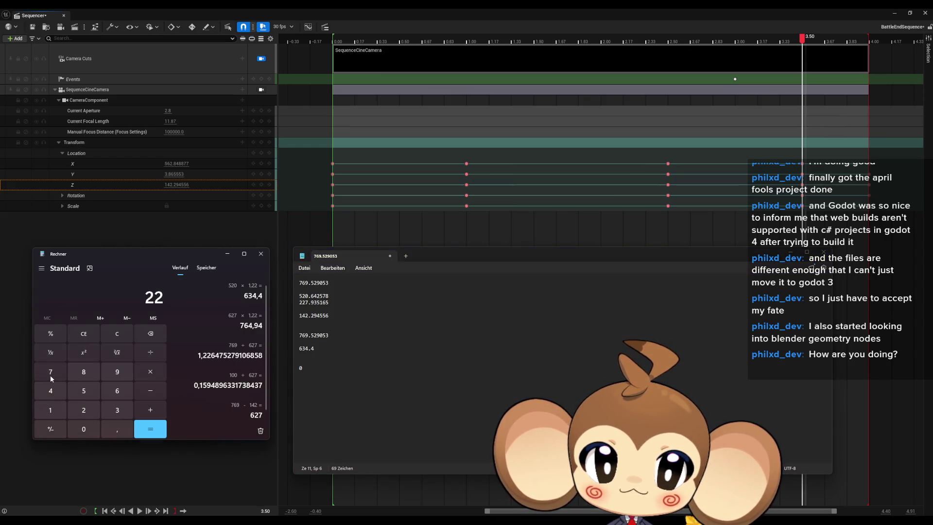
pyautogui.click(82, 372)
pyautogui.click(152, 373)
pyautogui.click(50, 410)
pyautogui.click(117, 428)
pyautogui.doubleClick(83, 410)
pyautogui.click(151, 429)
pyautogui.click(326, 356)
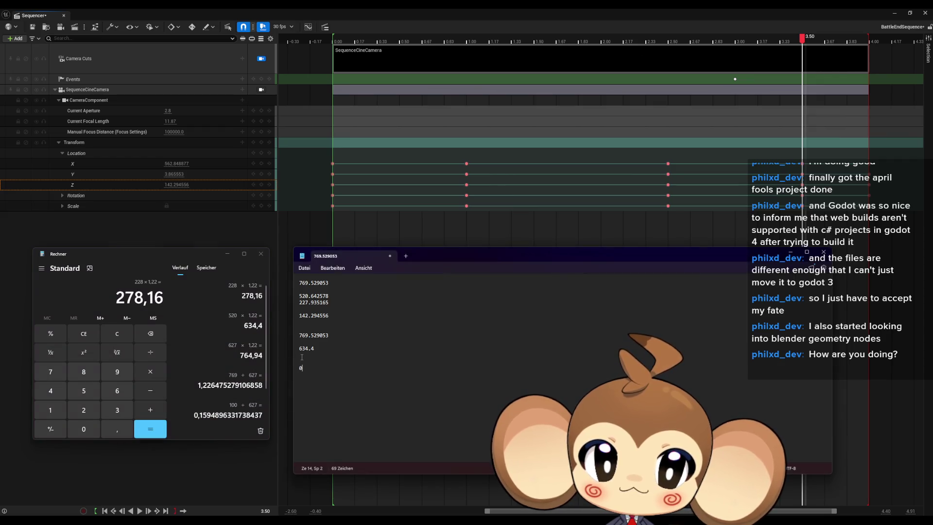
pyautogui.write('27')
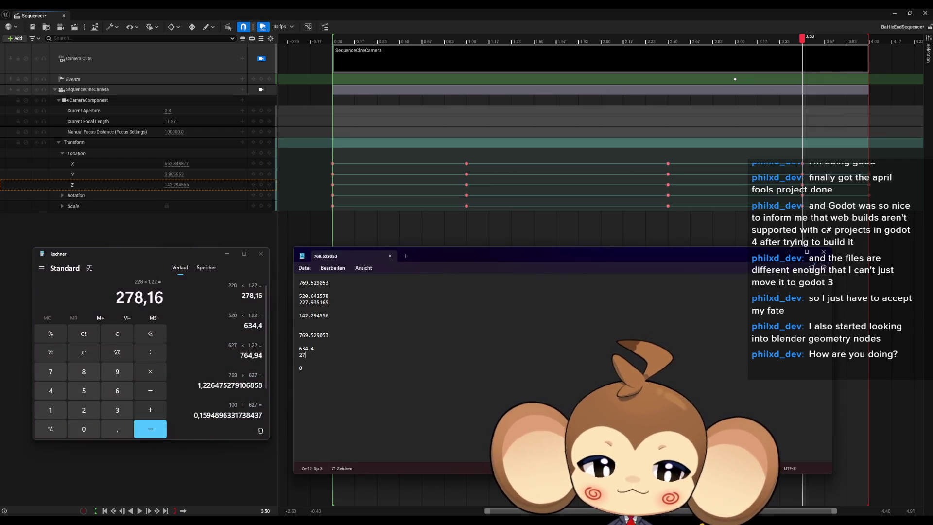
pyautogui.write('8.16')
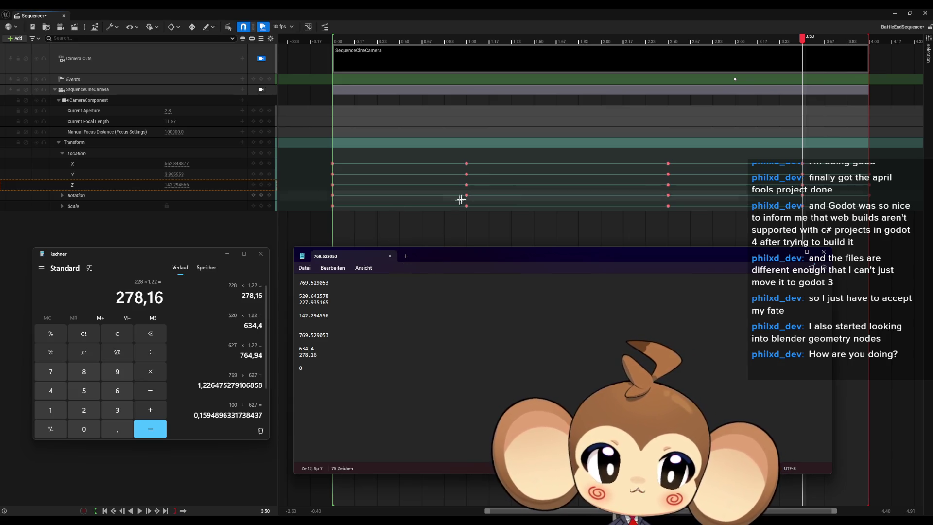
# - Move Notepad aside and put the Sequencer playhead on the 1.00 keyframe (Z 520.642578)
pyautogui.moveTo(468, 255); pyautogui.dragTo(932, 258)
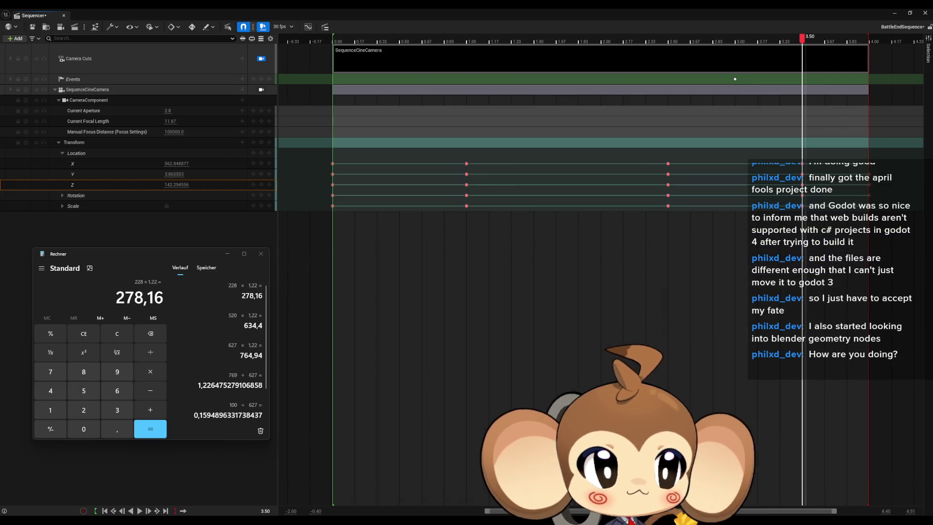
pyautogui.click(468, 209)
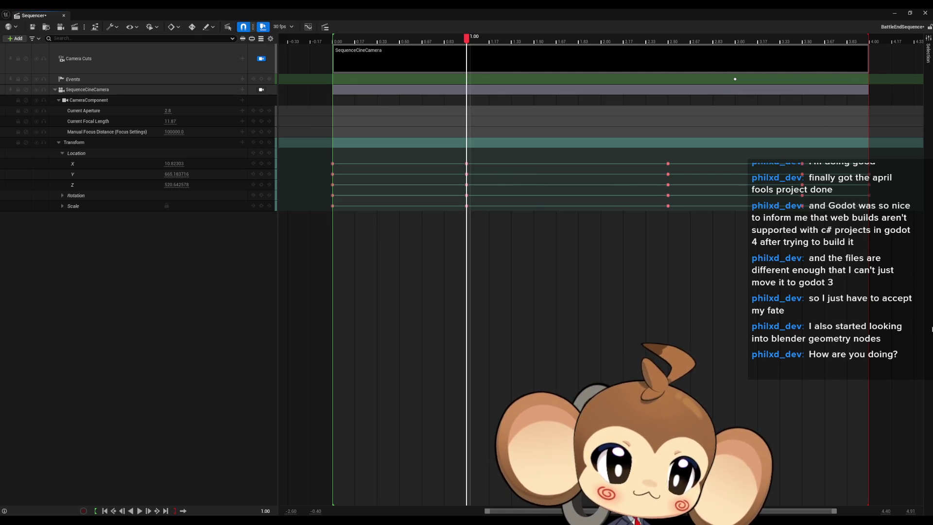
# - Select the camera's Location Z key at 1.00 and change its value to 634.4
pyautogui.click(467, 205)
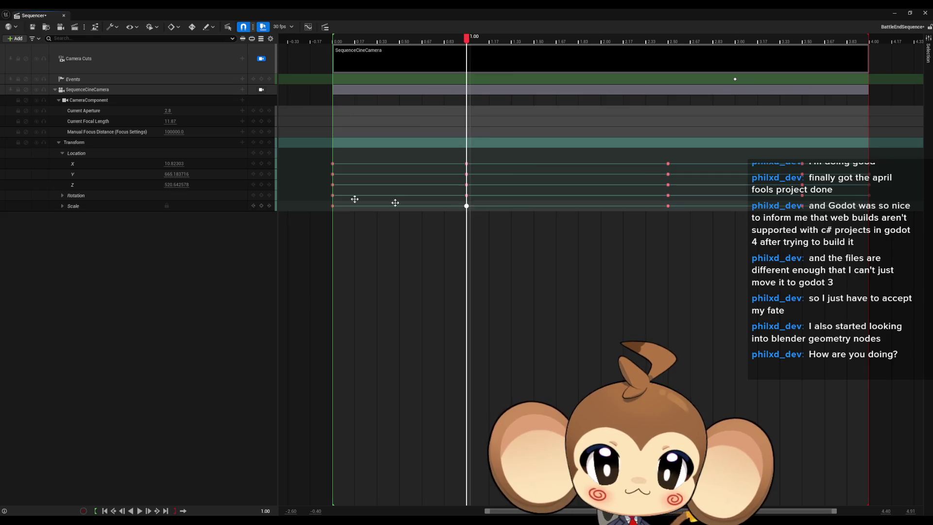
pyautogui.click(466, 195)
pyautogui.click(466, 185)
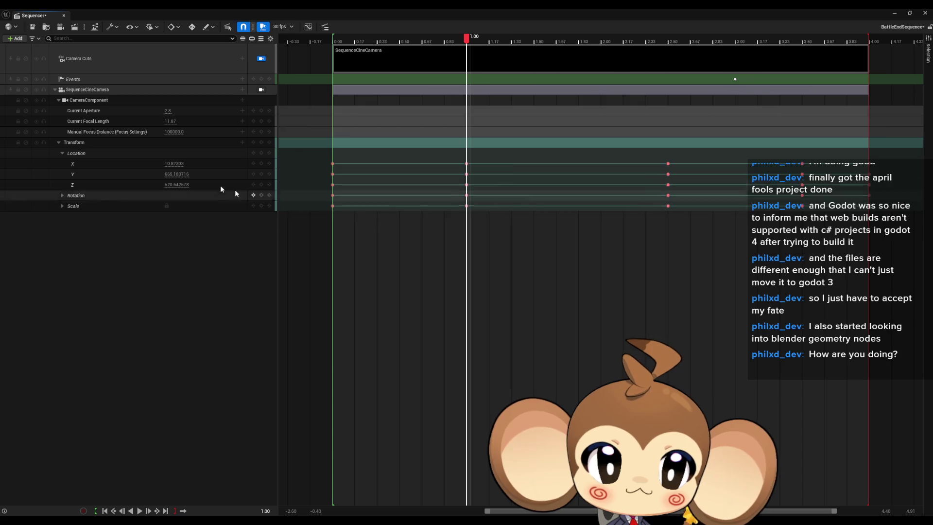
pyautogui.click(178, 185)
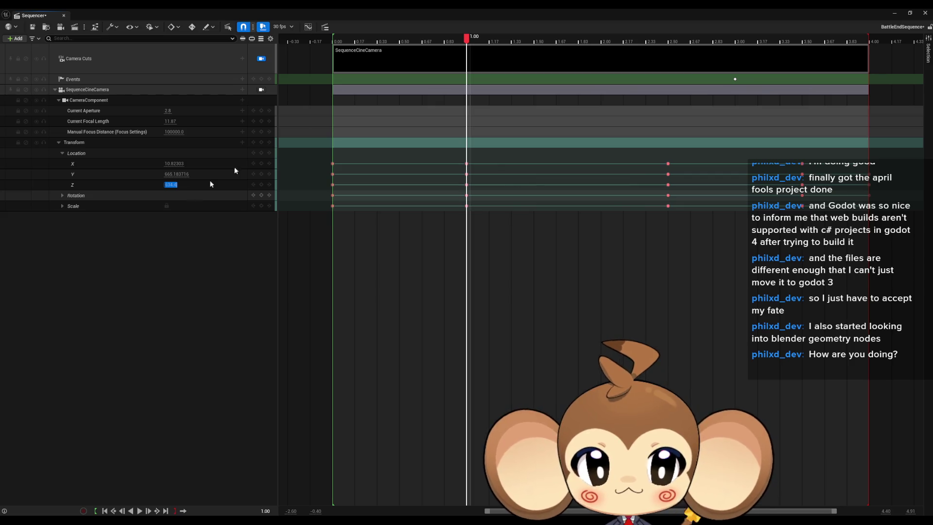
# - Set Location Z at the 2.50 keyframe to 278.15 and save BattleEndSequence
pyautogui.click(668, 195)
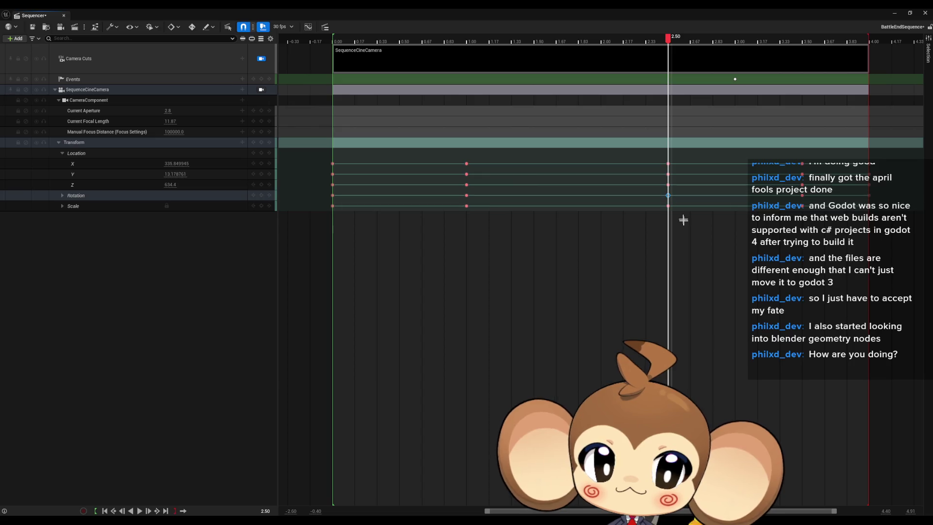
pyautogui.click(466, 195)
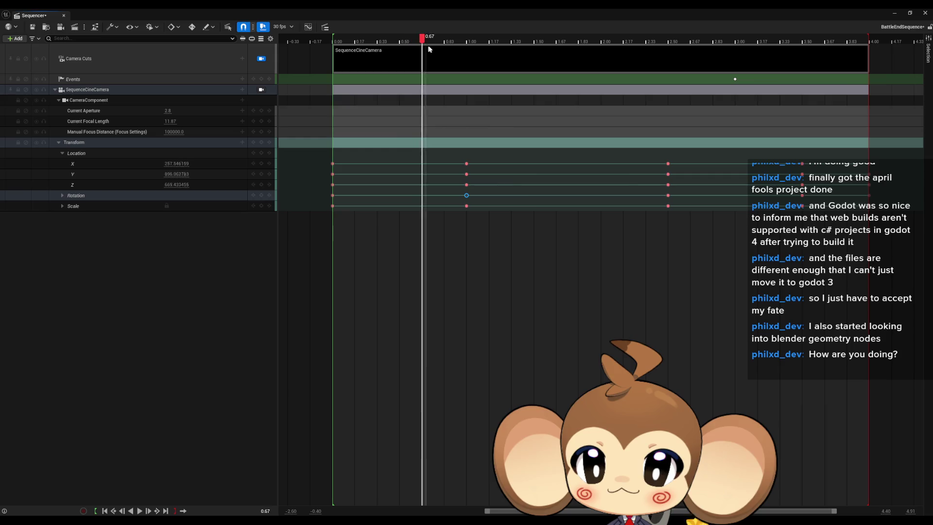
pyautogui.moveTo(457, 48); pyautogui.dragTo(541, 49)
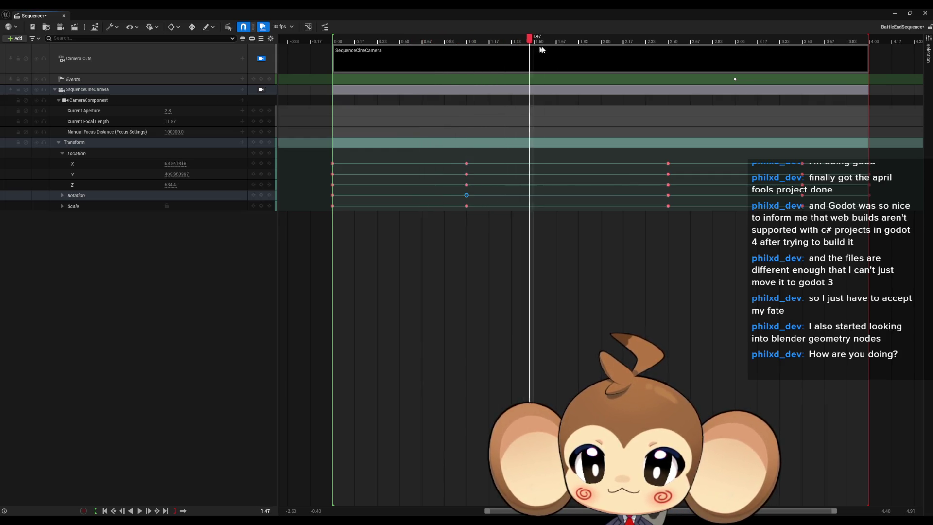
pyautogui.click(675, 40)
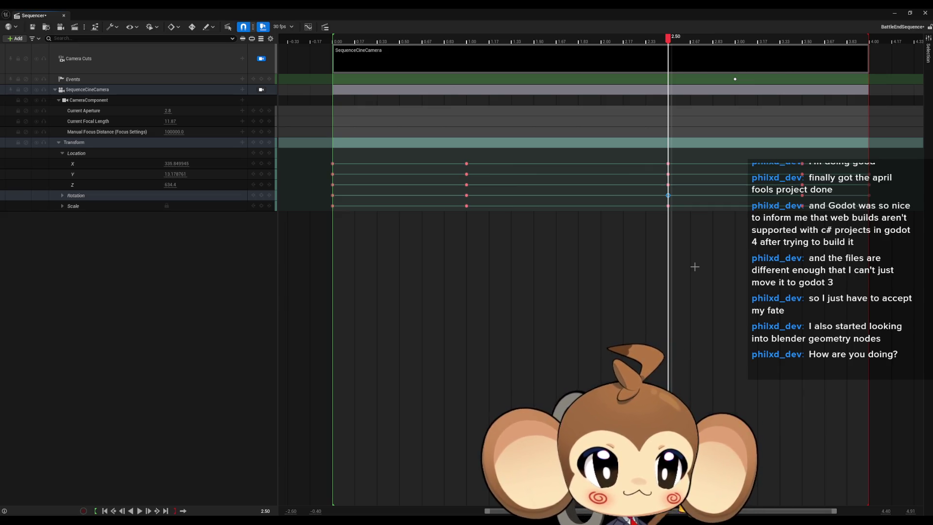
pyautogui.click(167, 184)
pyautogui.write('2')
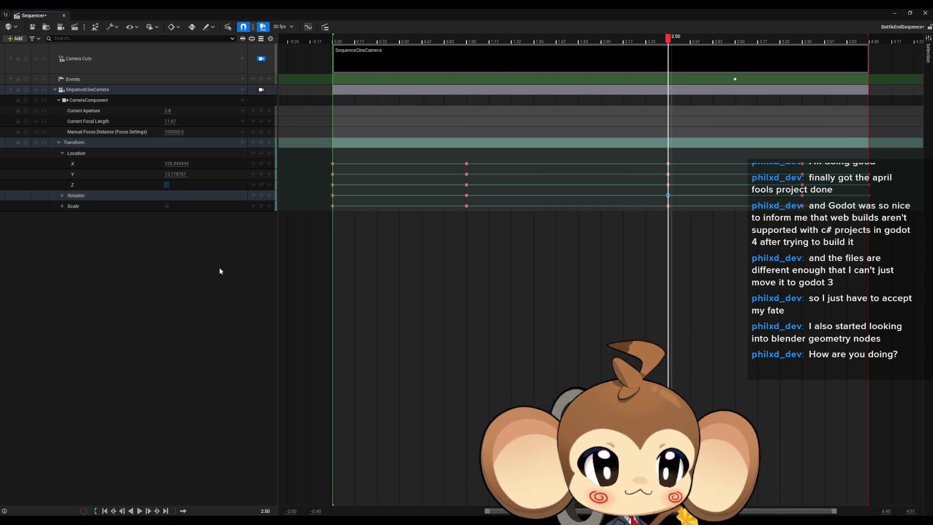
pyautogui.write('78')
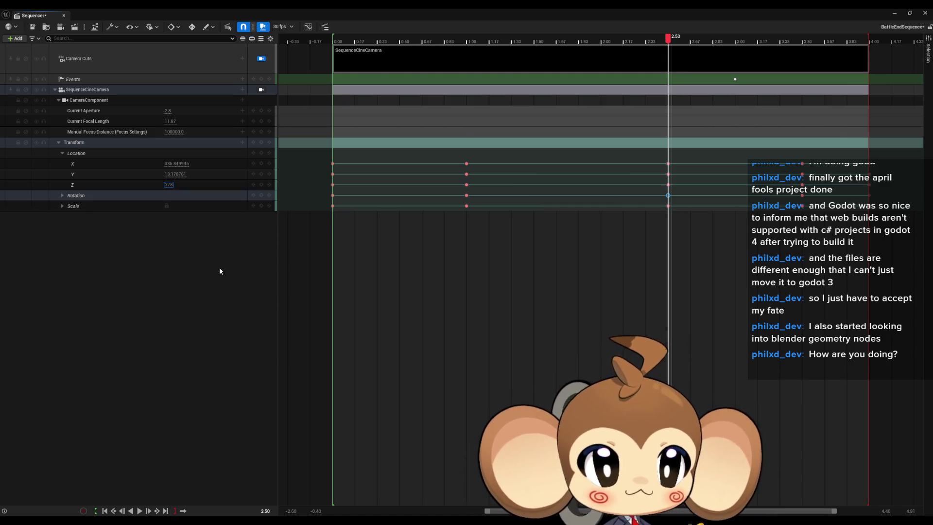
pyautogui.write('.15')
pyautogui.press('Return')
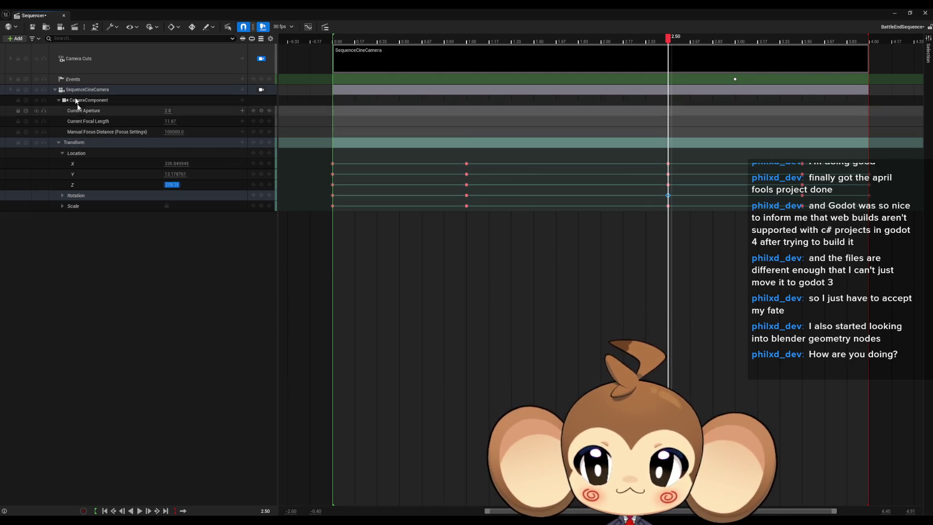
pyautogui.click(33, 28)
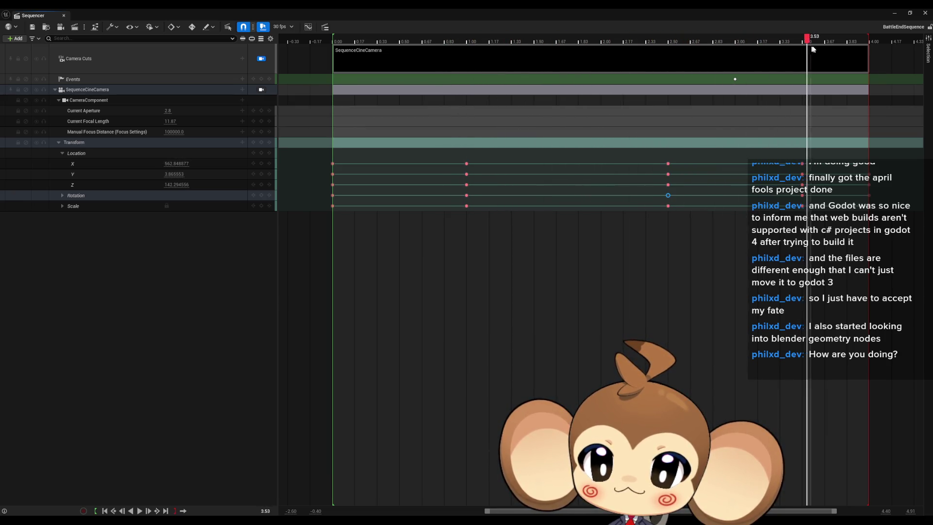
# - Set the camera's Location Z at 3.50 to 0.0 and save BattleEndSequence
pyautogui.moveTo(808, 52); pyautogui.dragTo(801, 58)
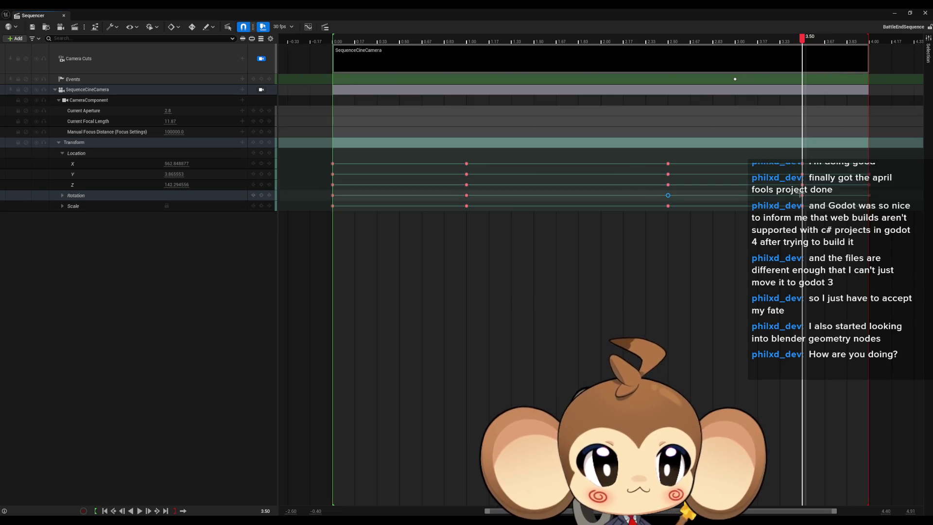
pyautogui.click(176, 185)
pyautogui.click(176, 199)
pyautogui.write('0')
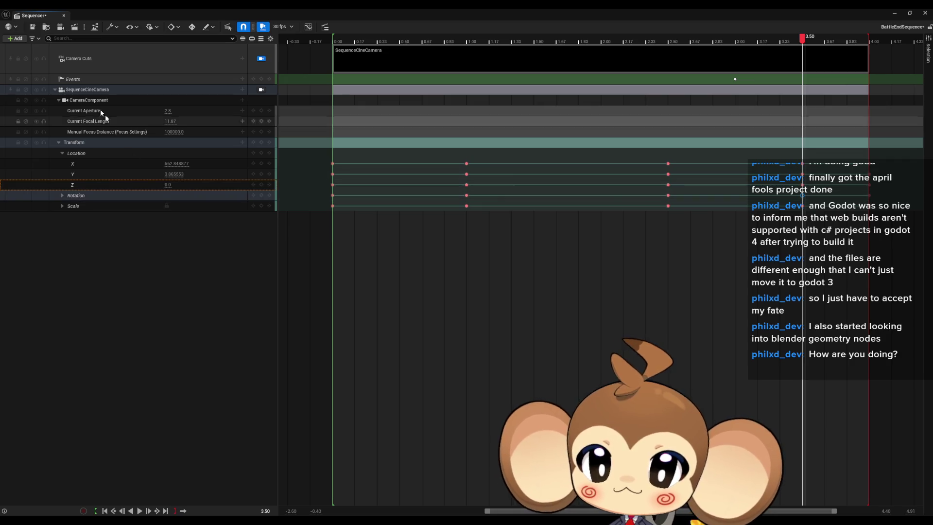
pyautogui.click(33, 27)
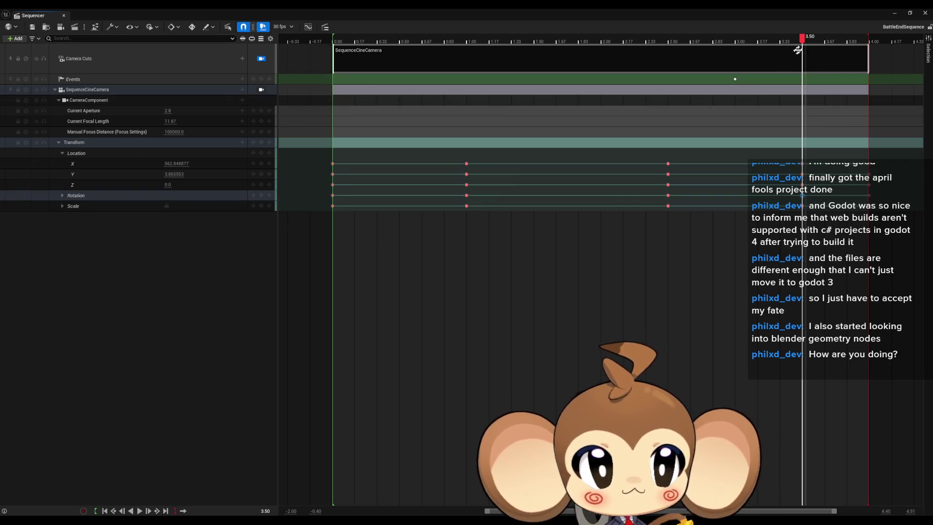
# - Scrub through to preview the camera move, then restore and close the Sequencer window
pyautogui.moveTo(708, 56); pyautogui.dragTo(605, 60)
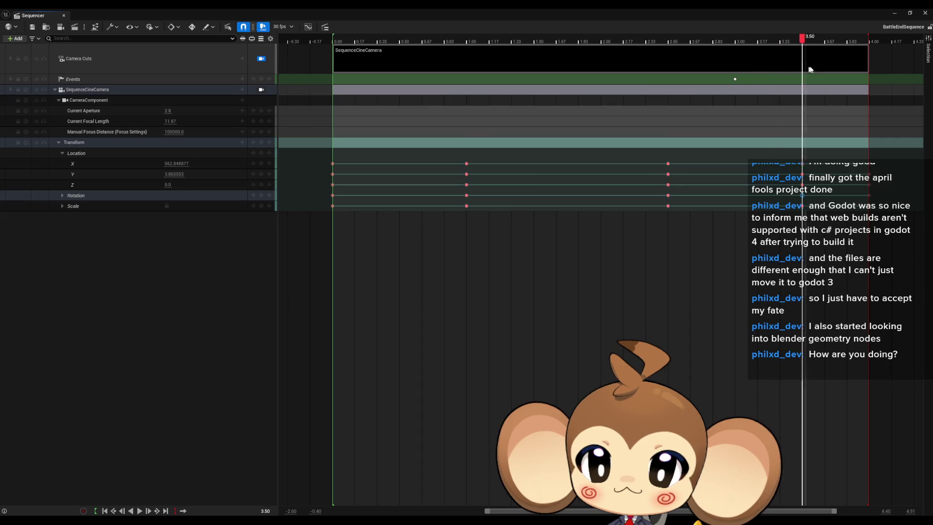
pyautogui.click(444, 39)
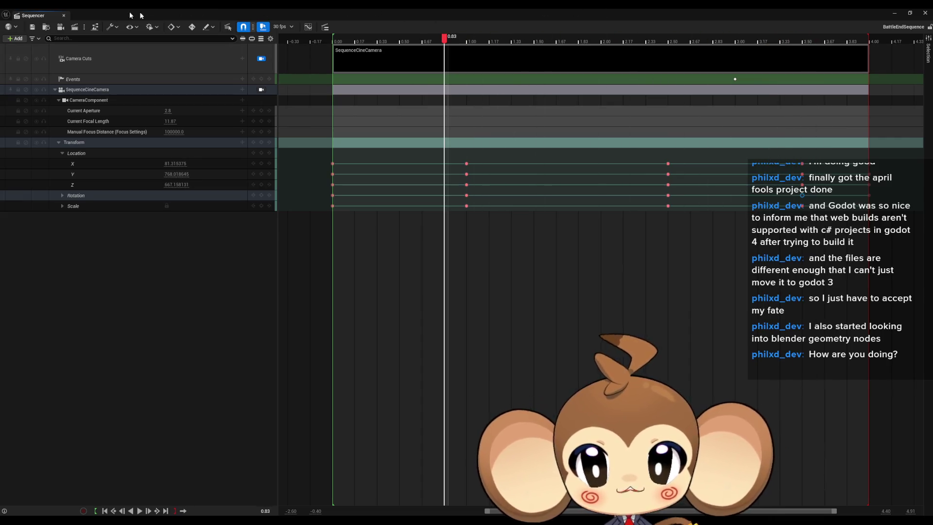
pyautogui.doubleClick(121, 15)
pyautogui.click(819, 233)
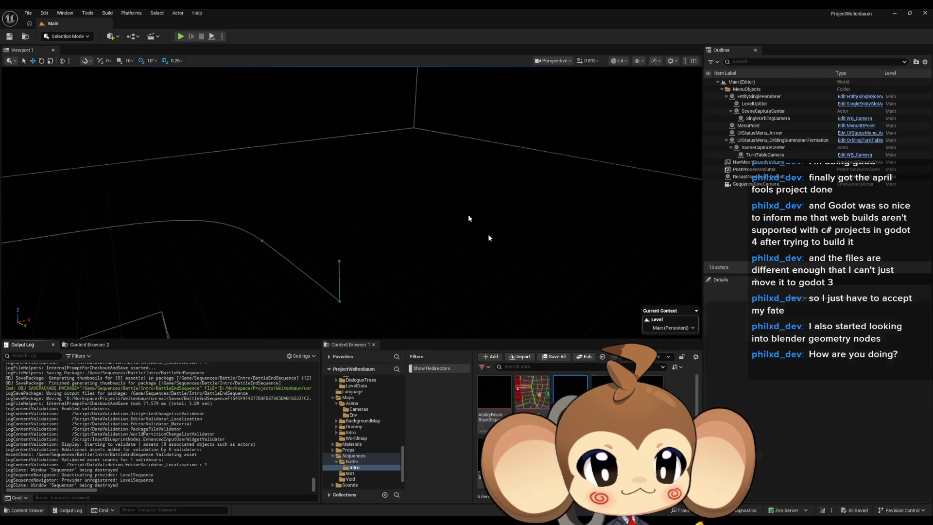
# - Play the game in the editor and watch the battle, toggling full-screen view on and off
pyautogui.click(181, 37)
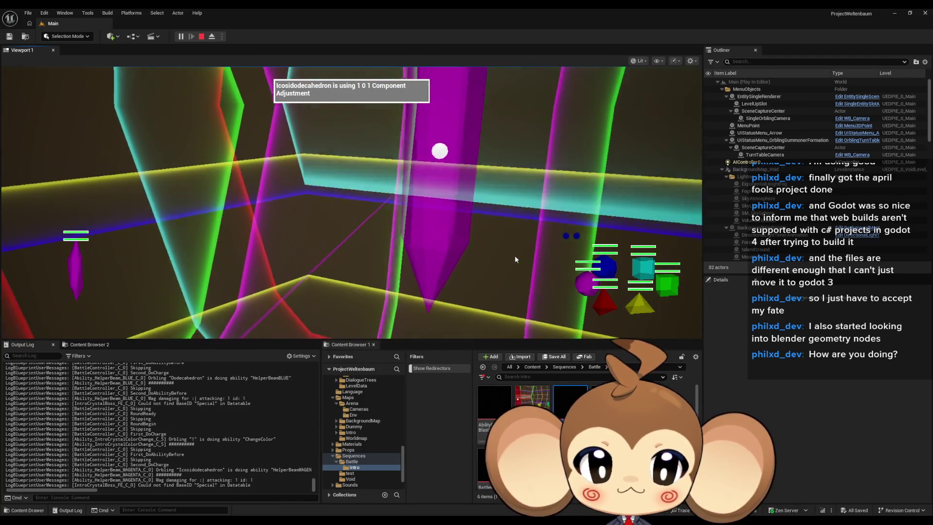
pyautogui.press('F11')
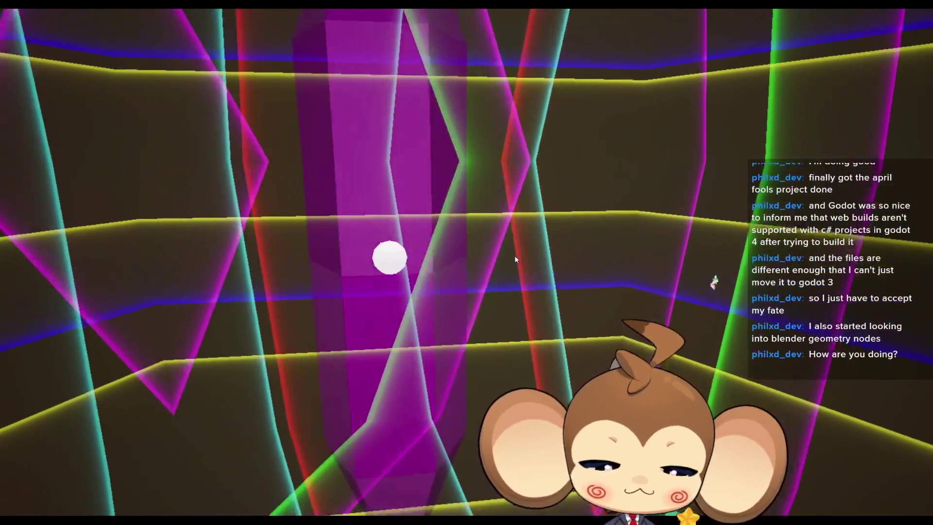
pyautogui.press('F11')
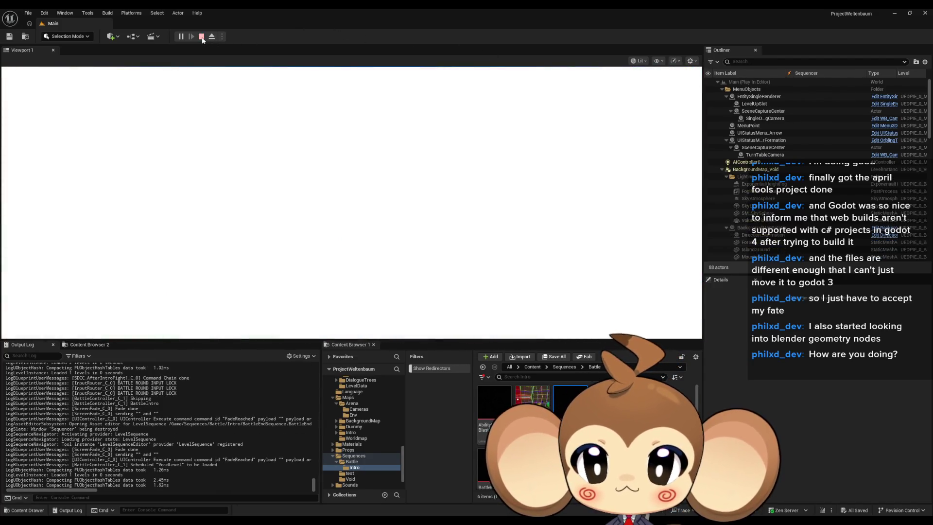
# - Stop the running play session and restart it
pyautogui.click(202, 37)
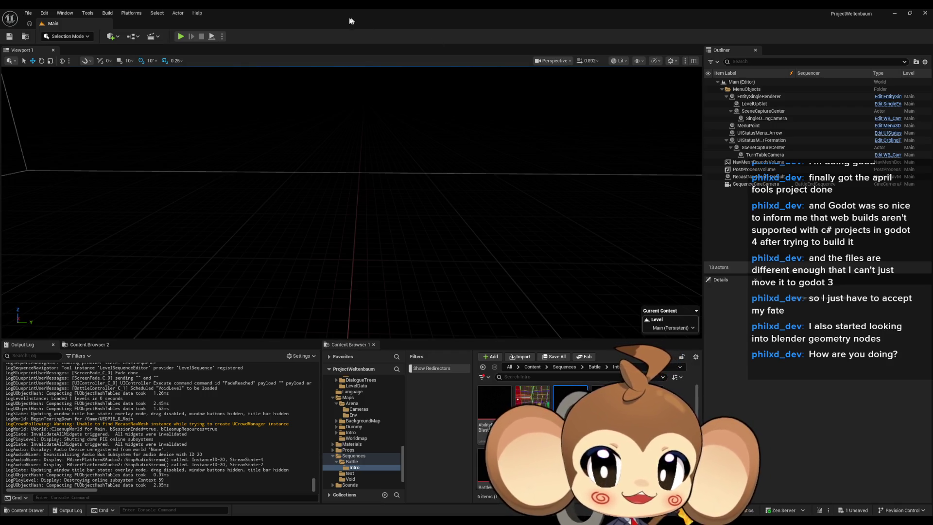
pyautogui.click(179, 36)
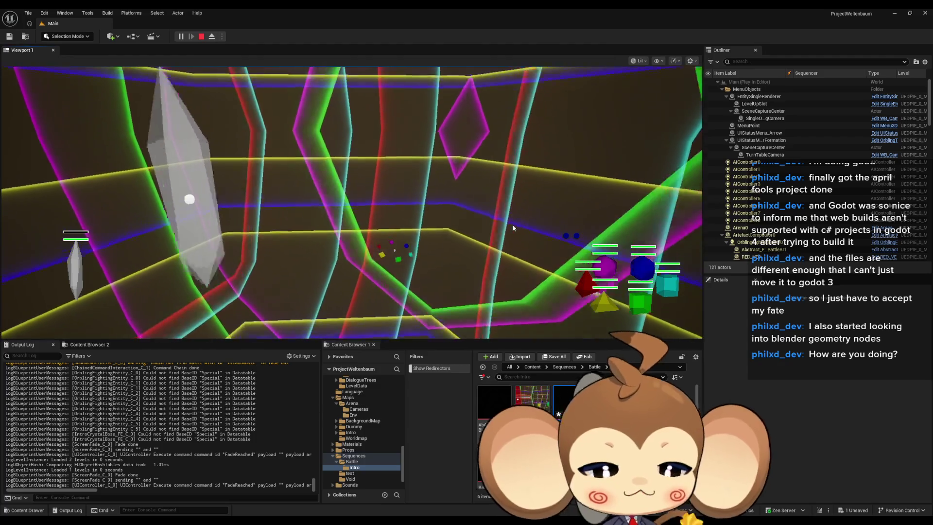
# - Watch the battle full screen, eject with F8 to inspect the scene, then stop play
pyautogui.press('F11')
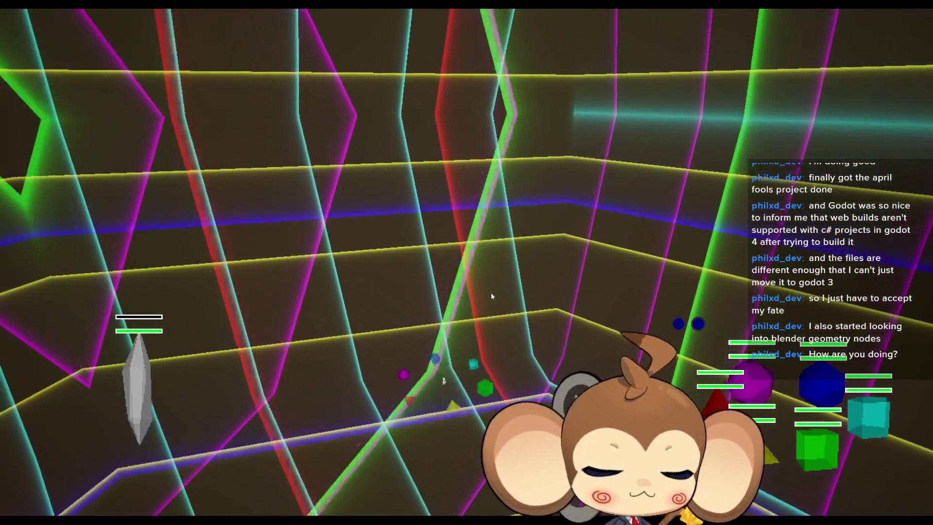
pyautogui.press('F11')
pyautogui.press('F8')
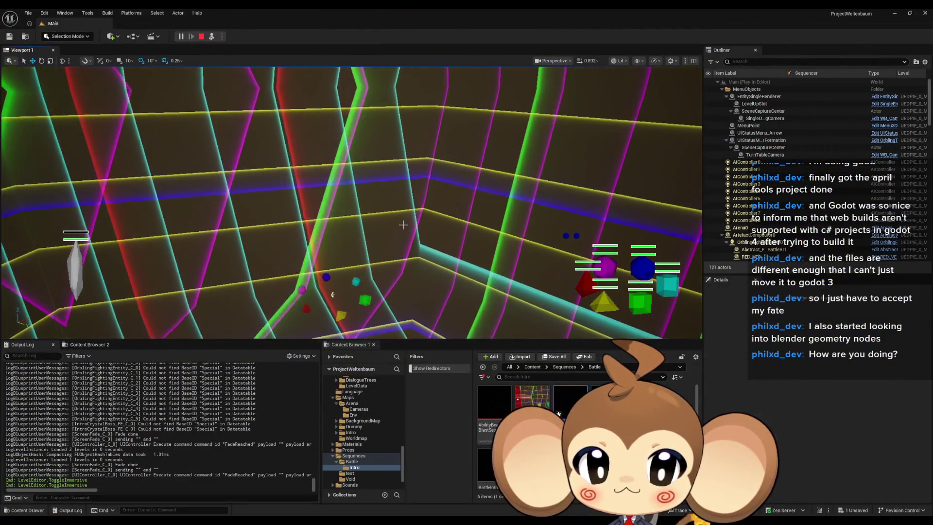
pyautogui.press('F11')
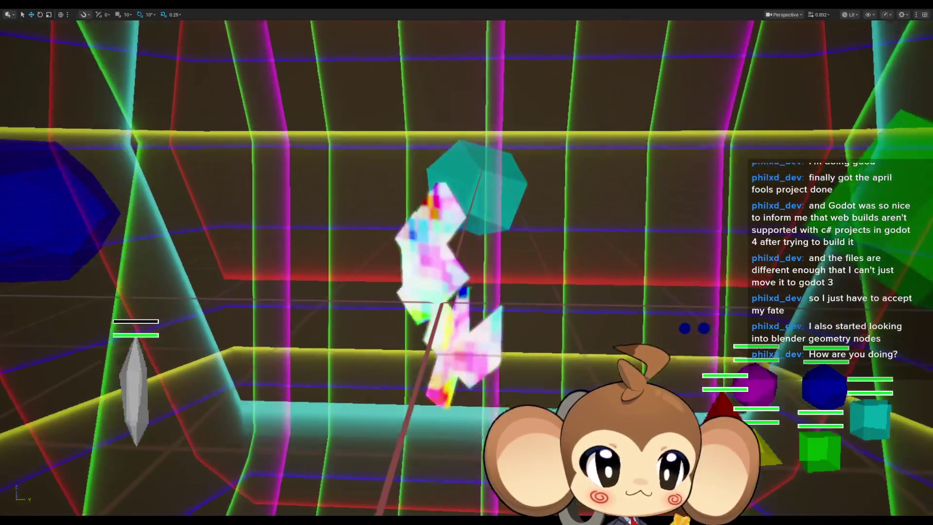
pyautogui.press('F11')
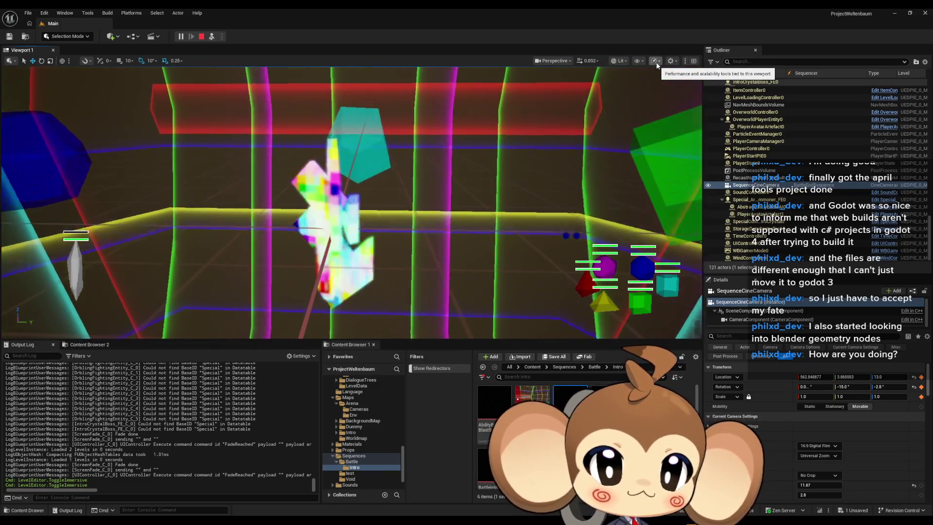
pyautogui.click(202, 36)
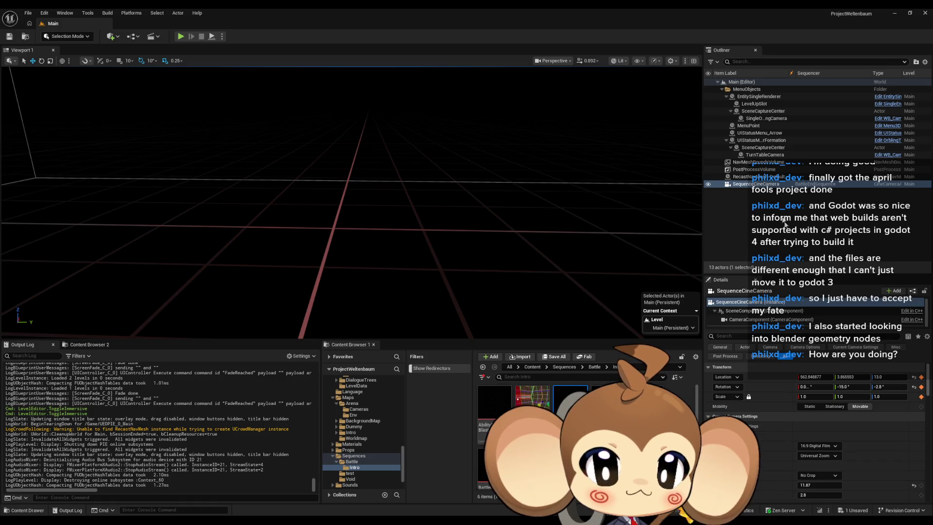
# - Open the CameraController Blueprint from Content > Blueprints > Cameras
pyautogui.scroll(-2, 830, 443)
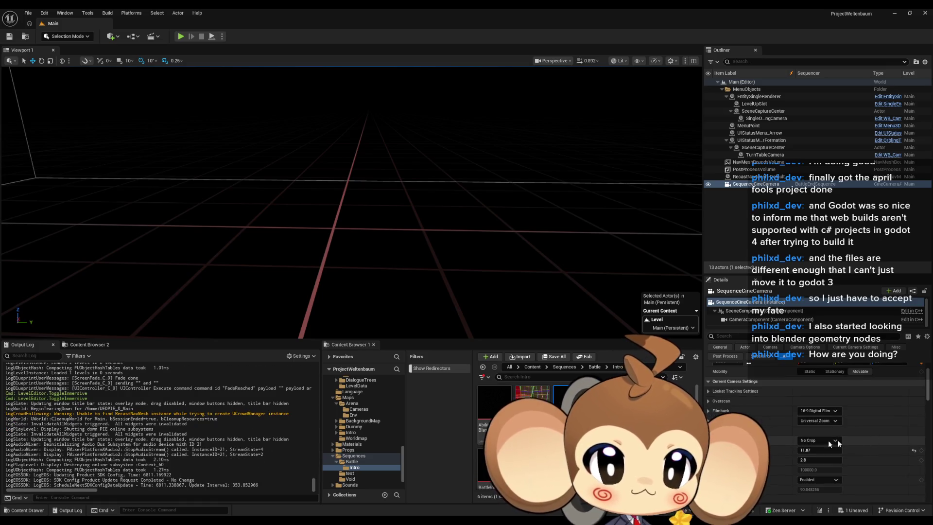
pyautogui.click(533, 367)
pyautogui.doubleClick(566, 410)
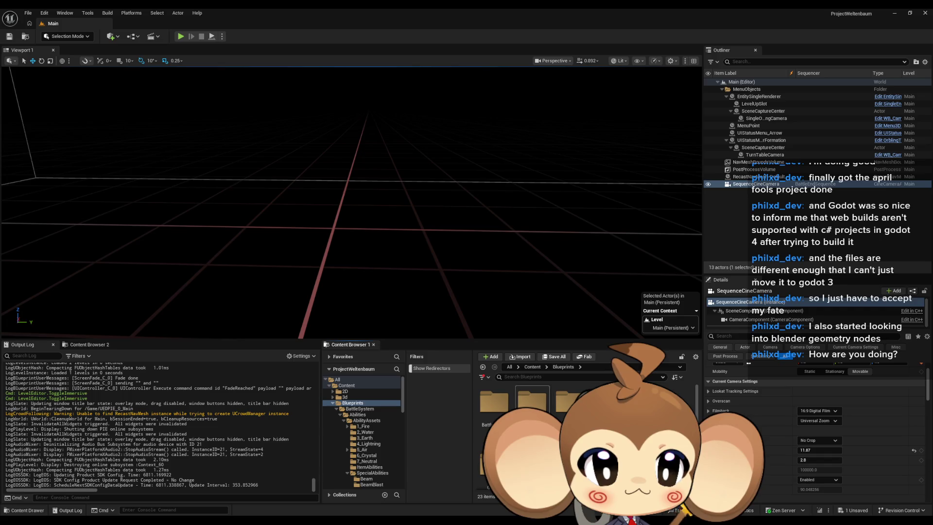
pyautogui.doubleClick(531, 402)
pyautogui.doubleClick(532, 400)
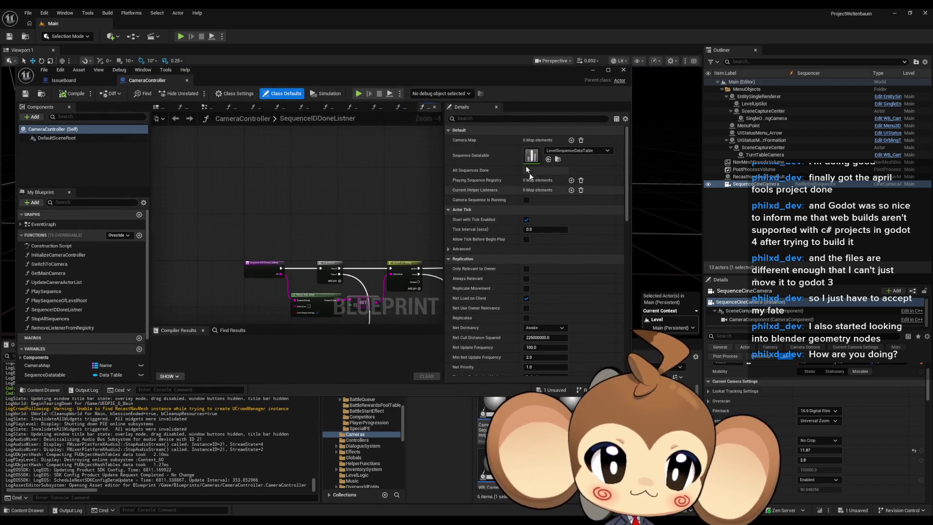
# - Open SequenceCineCameraBlueprint and view its CineCamera component's lens and focus settings
pyautogui.doubleClick(571, 408)
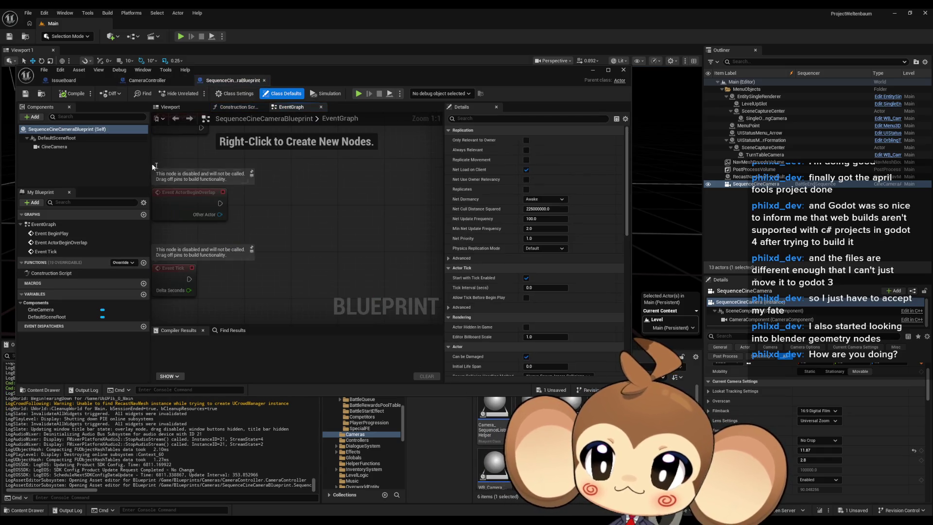
pyautogui.click(48, 147)
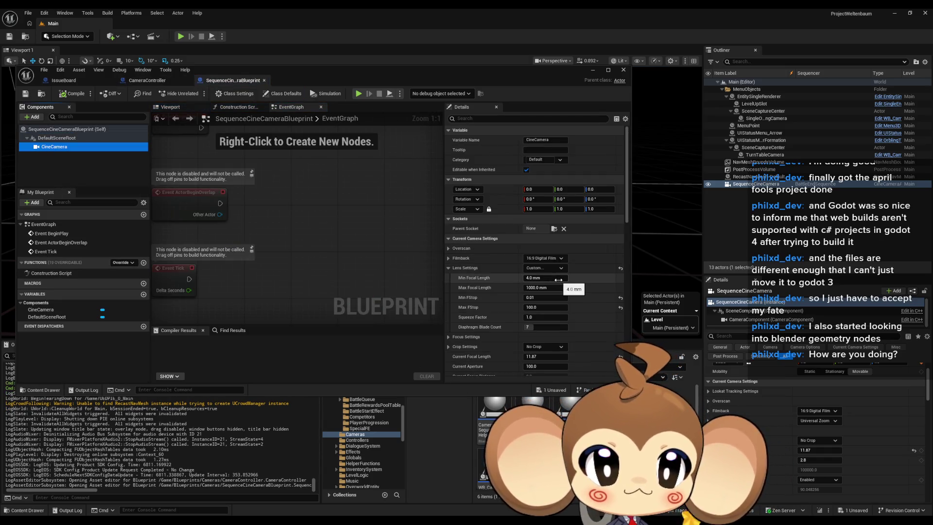
pyautogui.scroll(2, 795, 388)
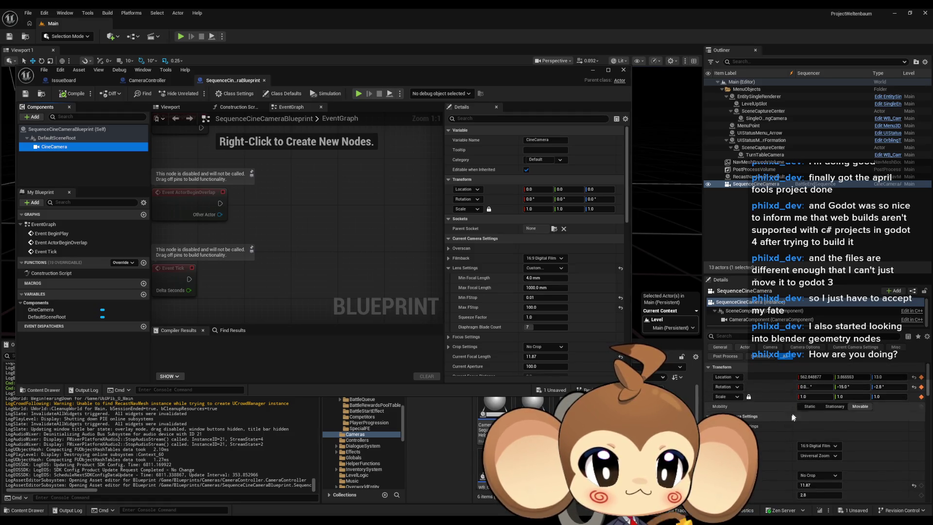
pyautogui.scroll(-2, 806, 418)
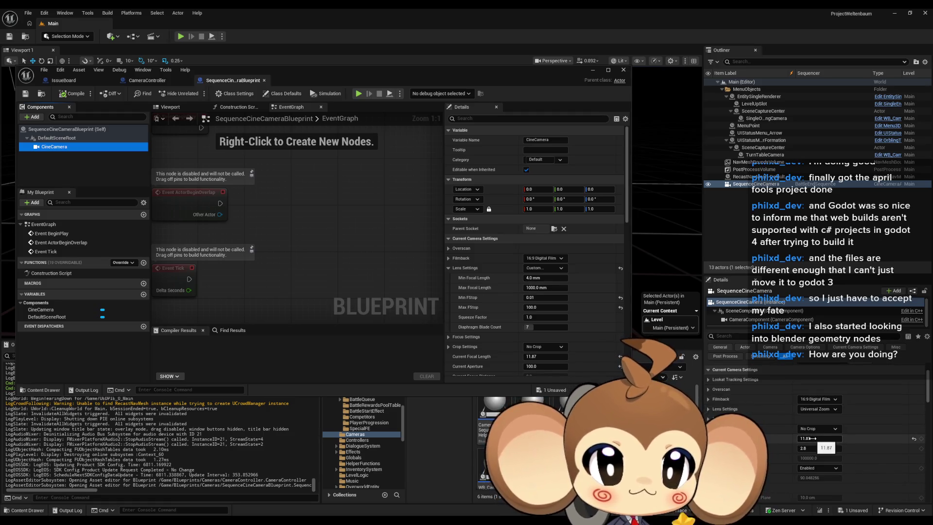
pyautogui.scroll(-3, 813, 439)
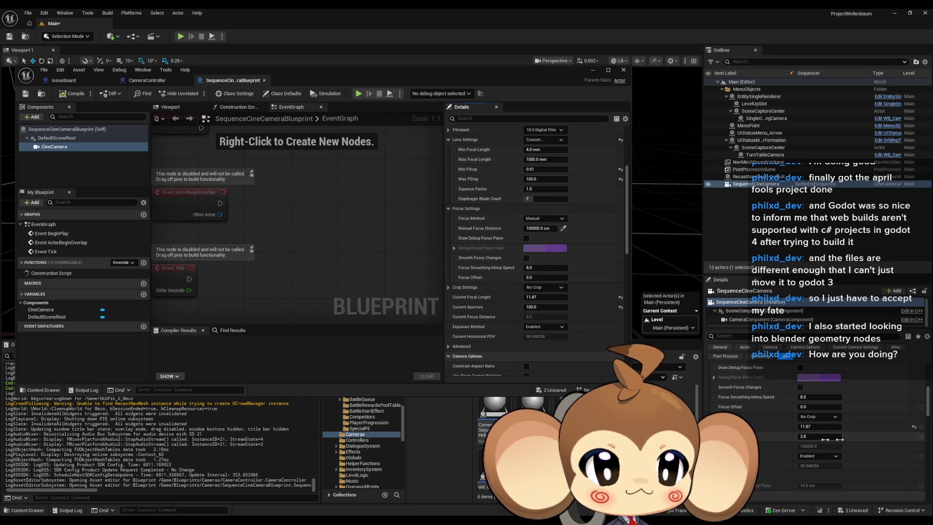
# - Enter a Current Aperture of 98 in the camera's details
pyautogui.write('10')
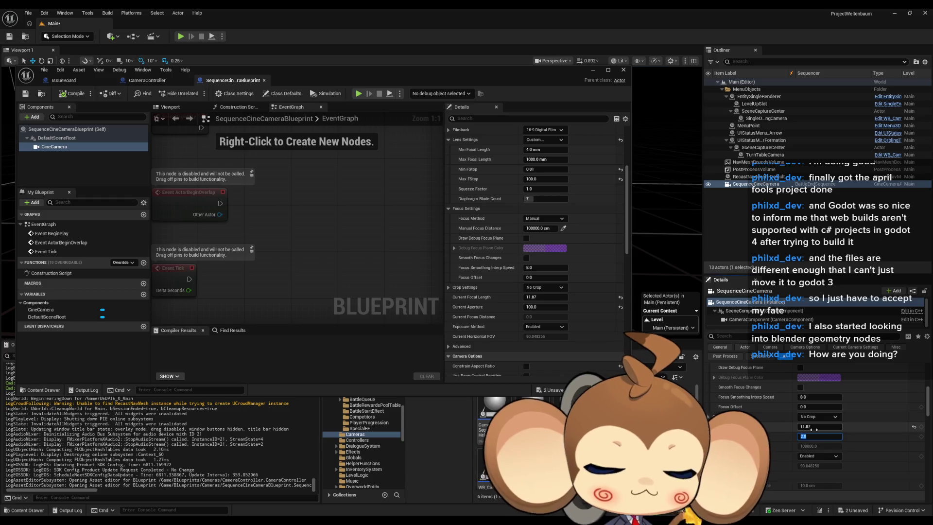
pyautogui.press('BackSpace')
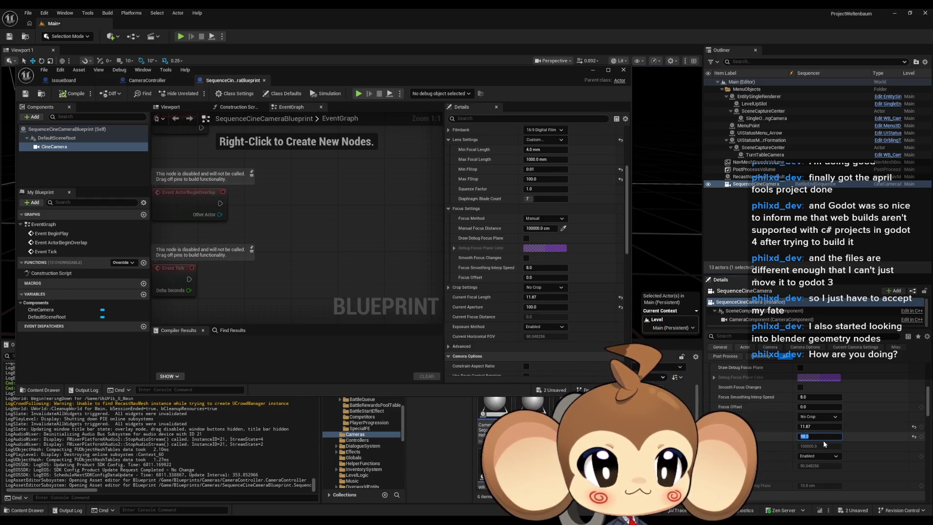
pyautogui.press('BackSpace')
pyautogui.write('98')
pyautogui.press('Return')
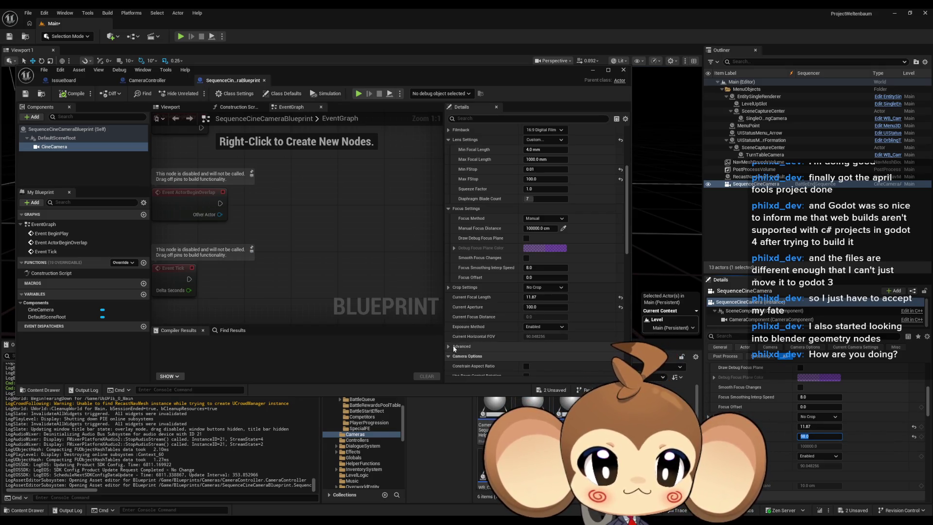
# - Expand the overscan, look-at tracking and filmback sections to review the camera settings
pyautogui.scroll(2, 506, 319)
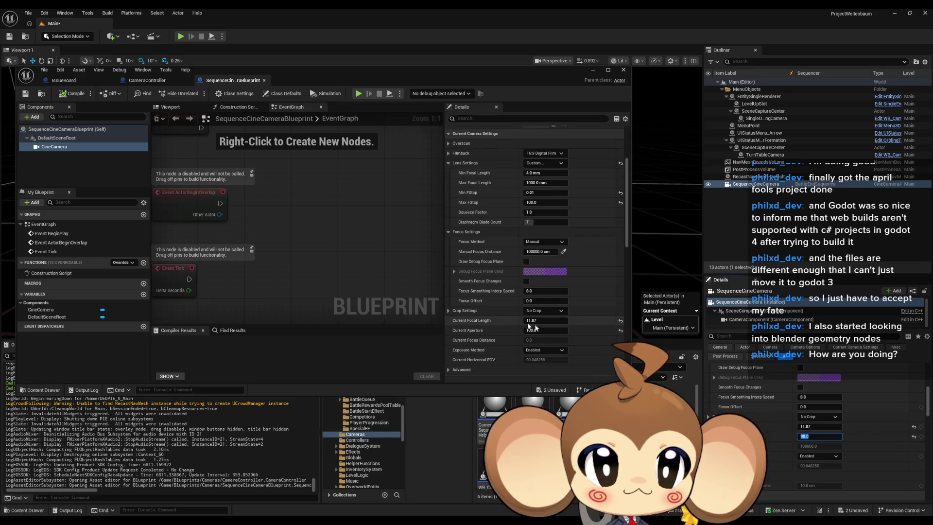
pyautogui.scroll(3, 780, 406)
pyautogui.scroll(5, 780, 406)
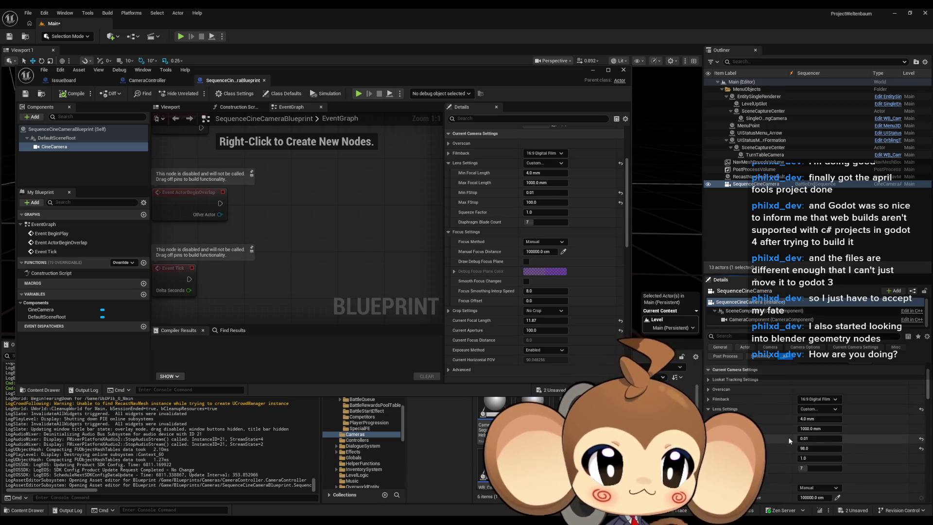
pyautogui.click(708, 391)
pyautogui.click(708, 379)
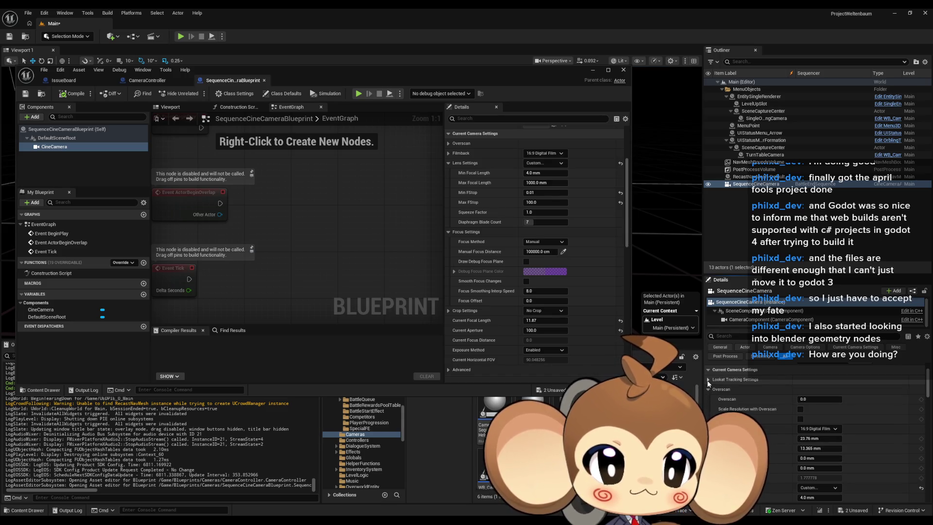
pyautogui.click(448, 143)
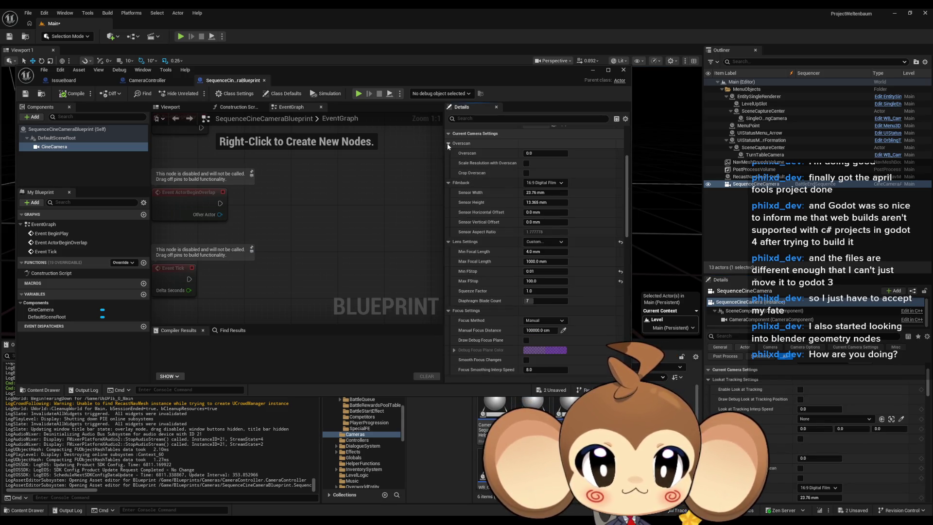
pyautogui.click(448, 182)
pyautogui.scroll(1, 766, 418)
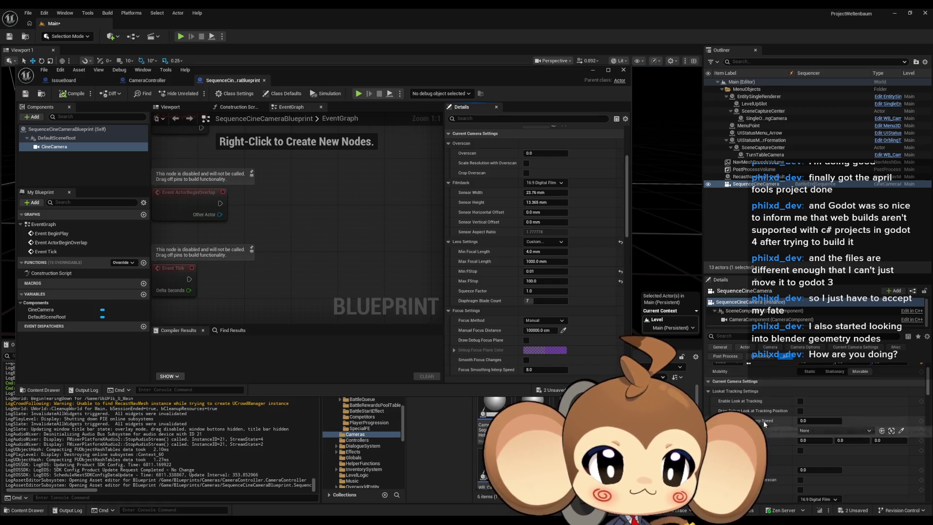
pyautogui.scroll(-5, 777, 420)
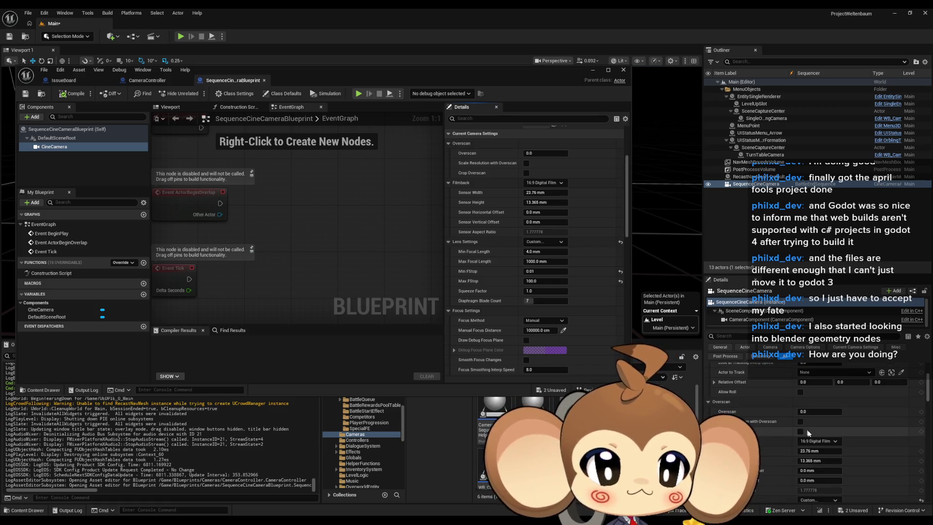
pyautogui.scroll(-2, 819, 418)
pyautogui.scroll(-3, 817, 422)
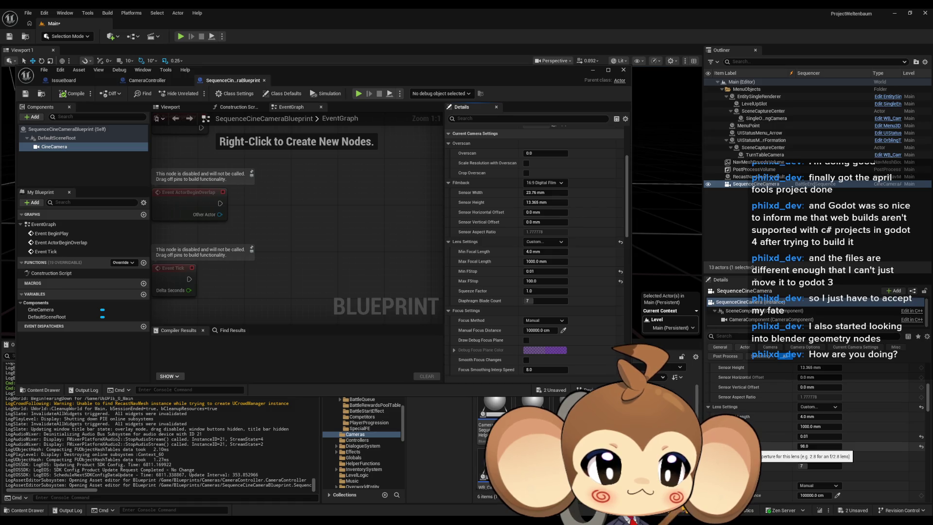
pyautogui.scroll(-3, 758, 447)
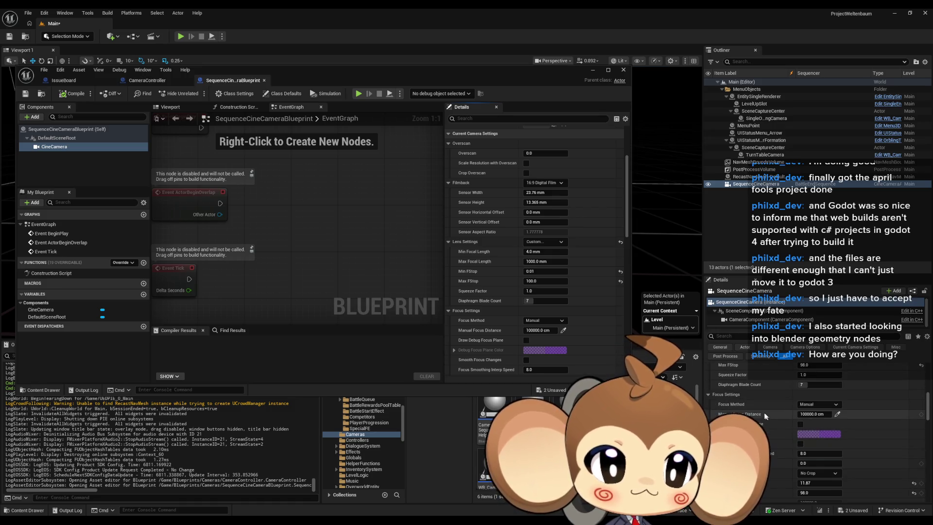
pyautogui.scroll(-5, 589, 344)
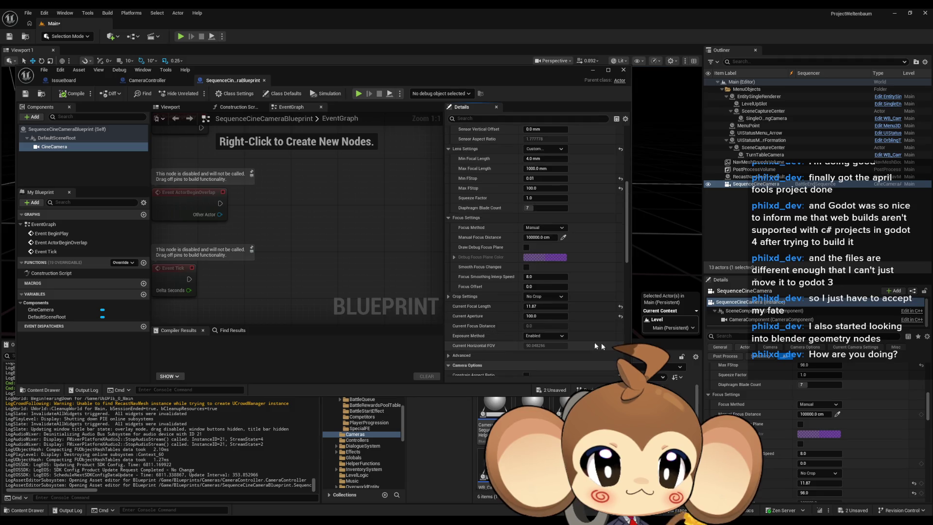
pyautogui.scroll(-2, 783, 396)
pyautogui.scroll(2, 807, 384)
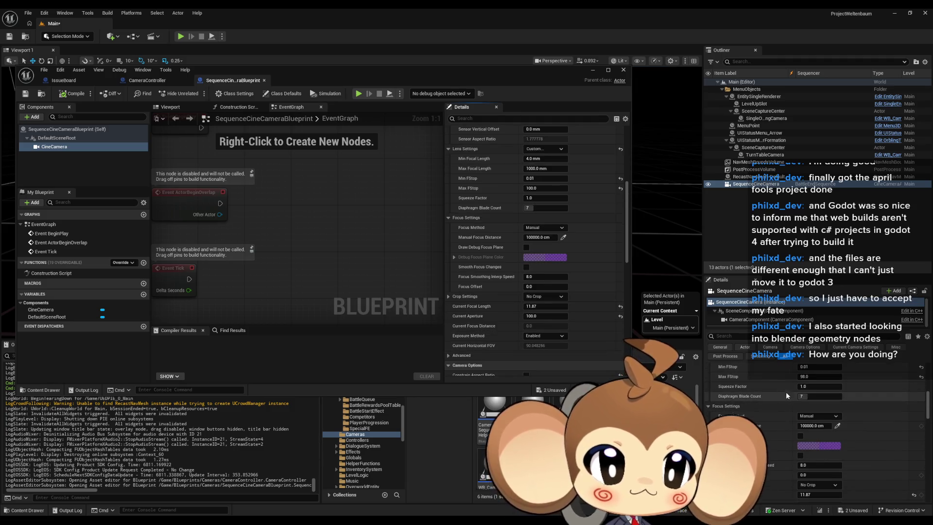
# - Set Max FStop to 100 and Current Aperture to 99.0, save the level, and close the blueprint
pyautogui.click(810, 377)
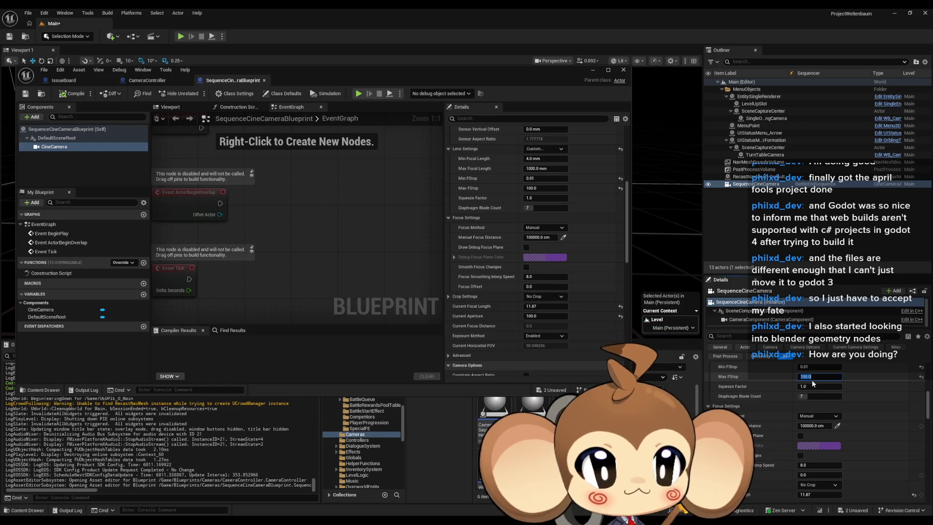
pyautogui.scroll(-2, 813, 384)
pyautogui.click(837, 469)
pyautogui.write('1')
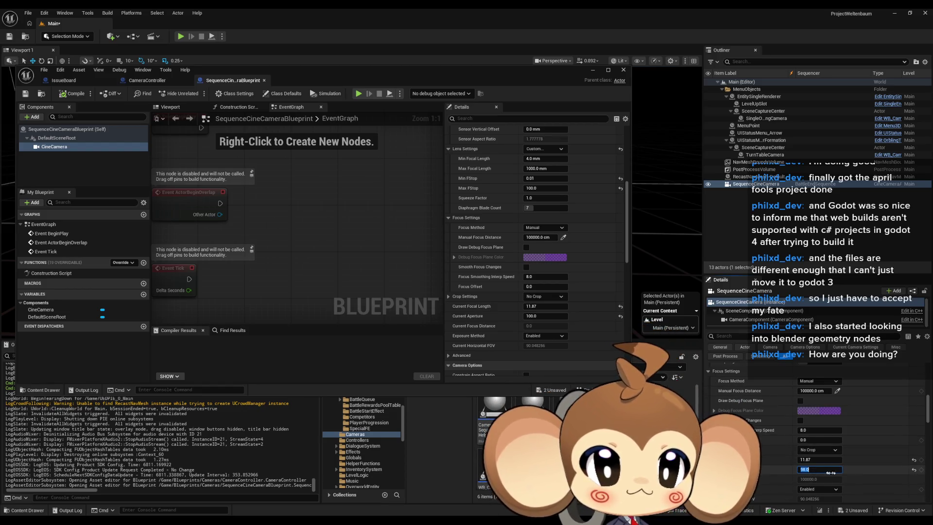
pyautogui.write('06')
pyautogui.press('Return')
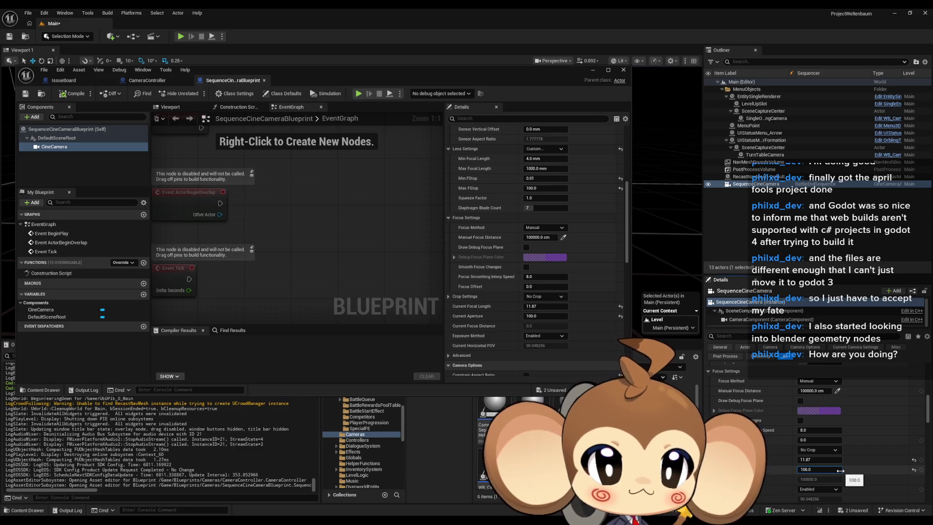
pyautogui.scroll(1, 828, 480)
pyautogui.click(810, 481)
pyautogui.write('99.0')
pyautogui.press('Return')
pyautogui.scroll(5, 740, 407)
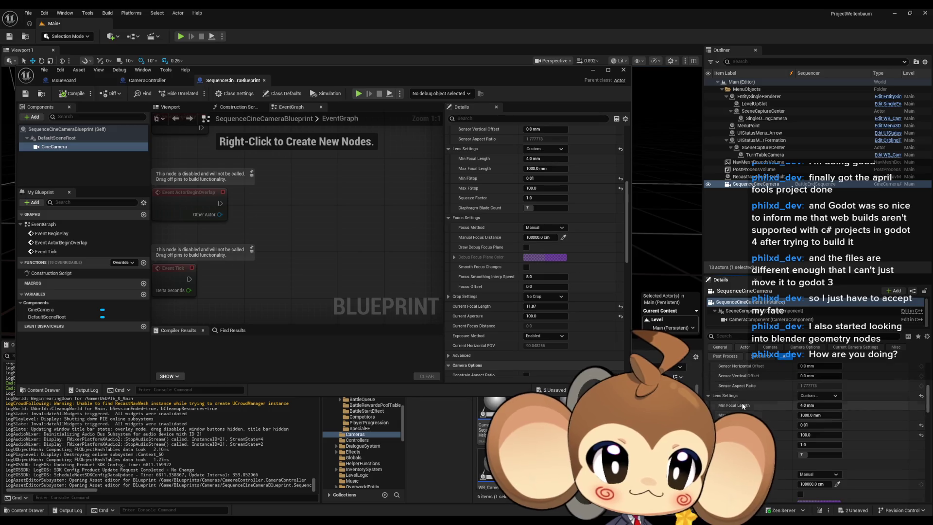
pyautogui.scroll(-2, 739, 407)
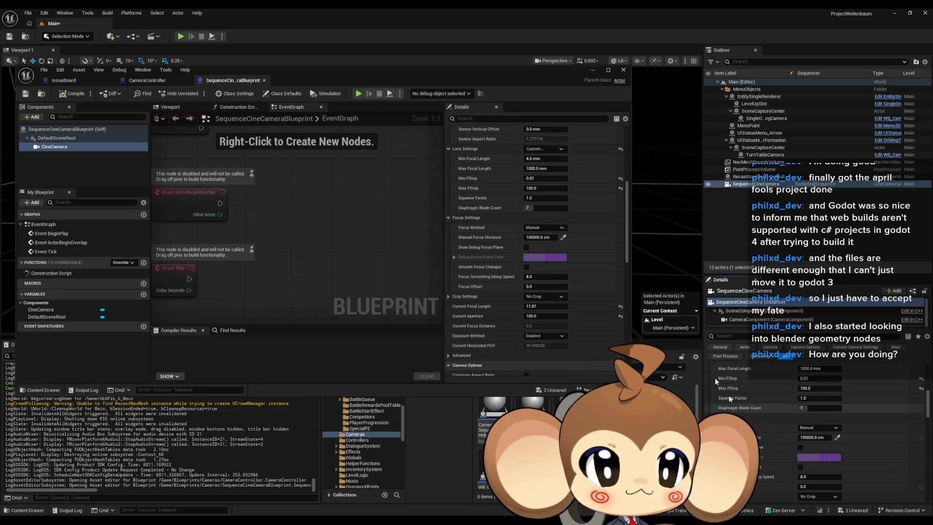
pyautogui.click(10, 37)
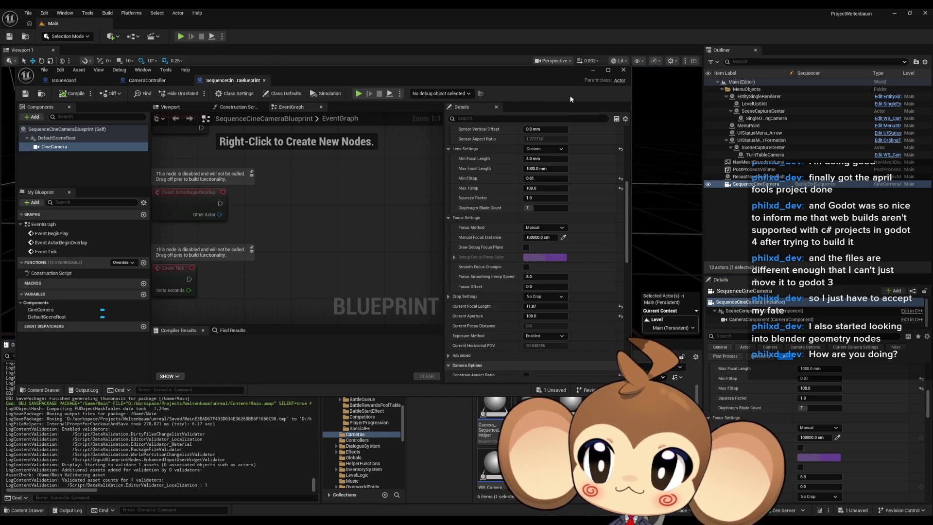
pyautogui.click(620, 73)
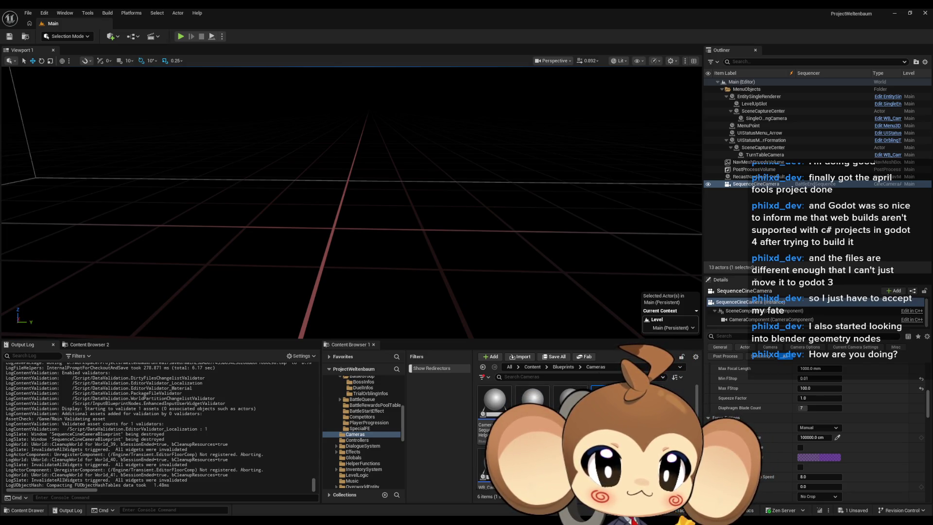
# - Save all assets, run a battle play test, then exit full screen and stop play
pyautogui.hotkey('ctrl', 'shift', 's')
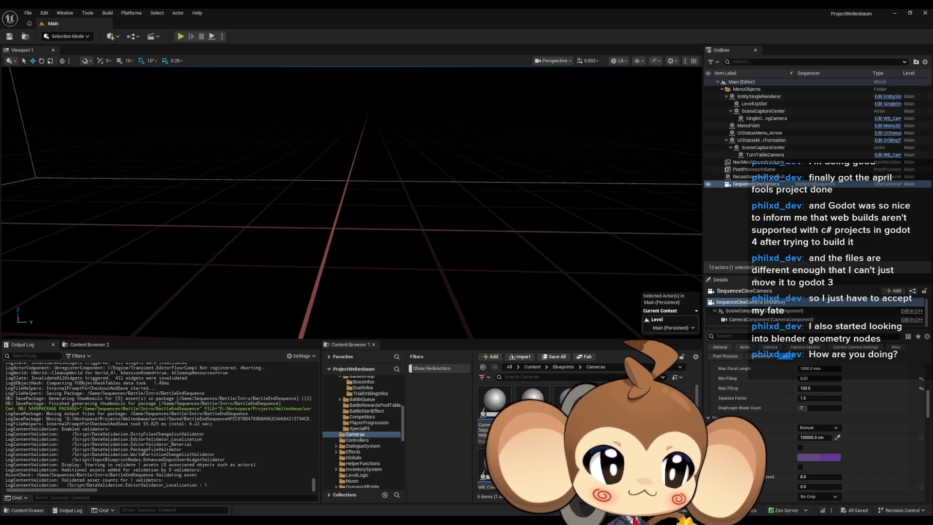
pyautogui.click(183, 38)
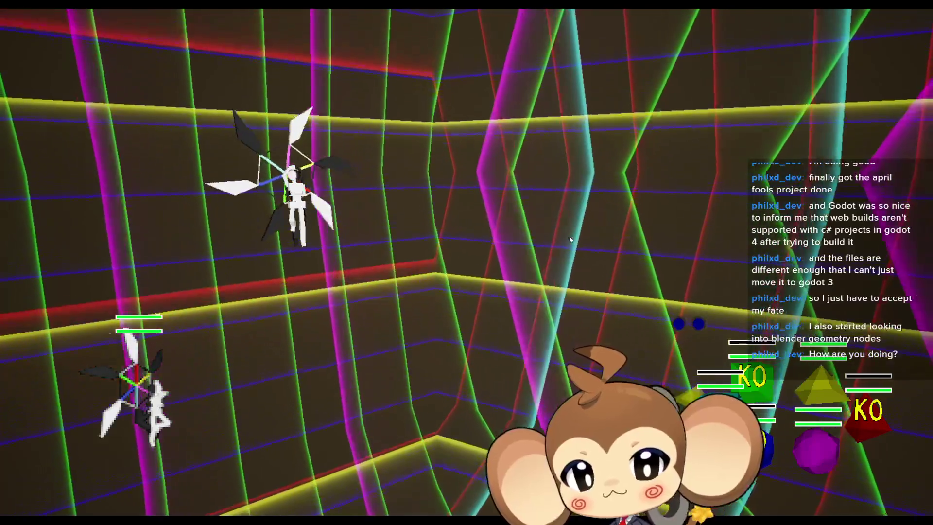
pyautogui.press('F11')
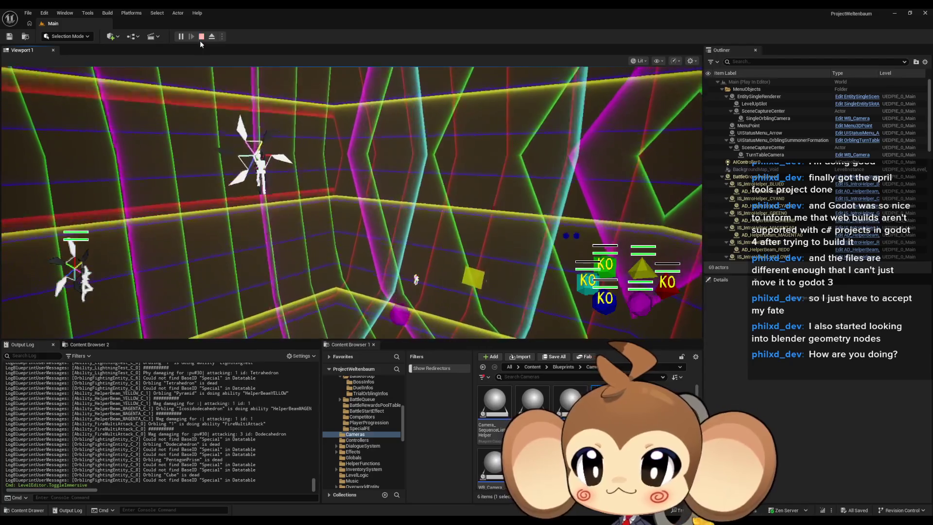
pyautogui.click(200, 39)
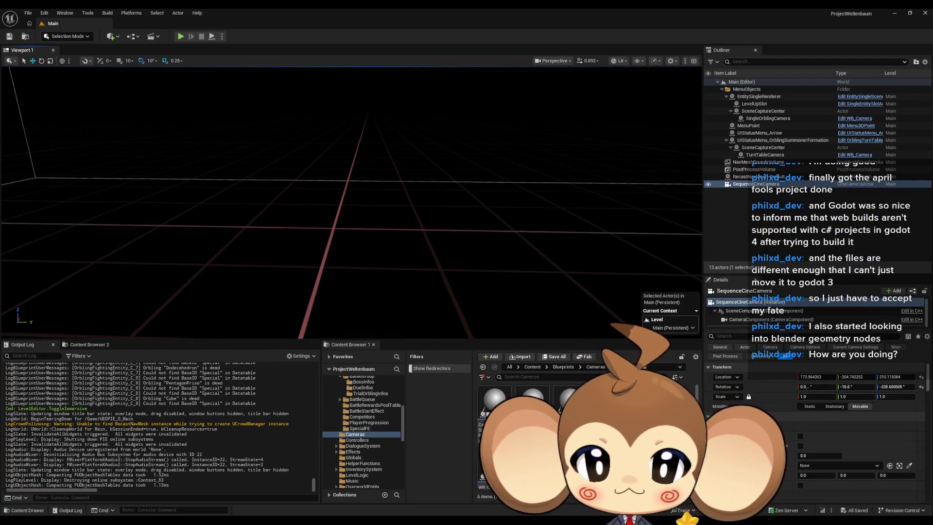
# - Open the Arena_CameraMap level from Content > Maps
pyautogui.click(533, 368)
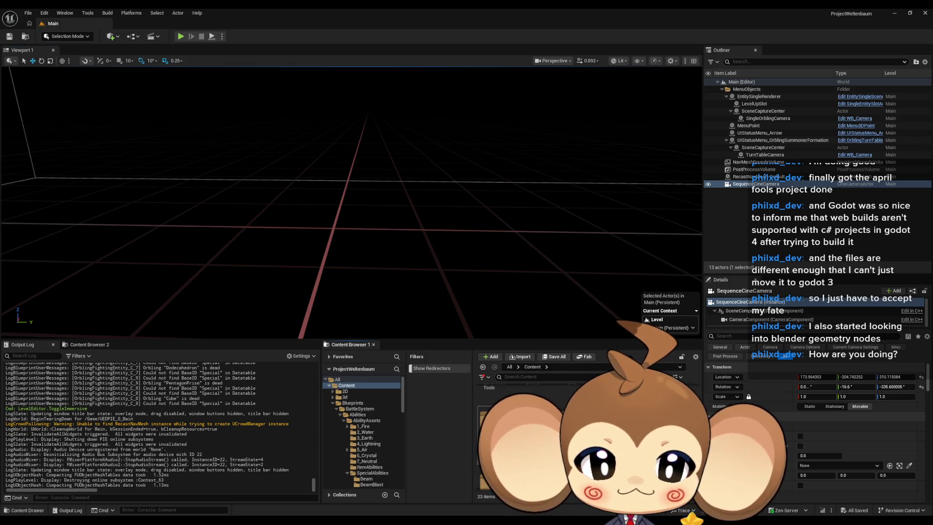
pyautogui.click(348, 434)
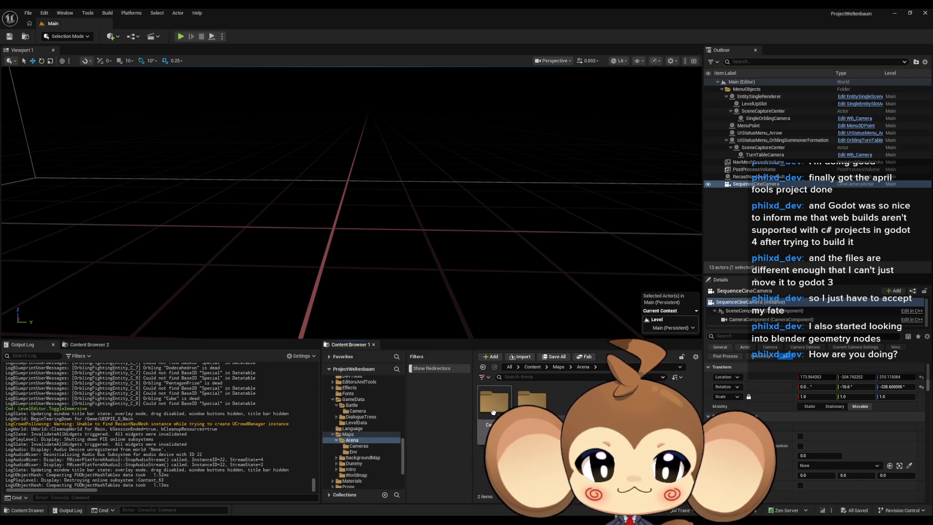
pyautogui.doubleClick(491, 412)
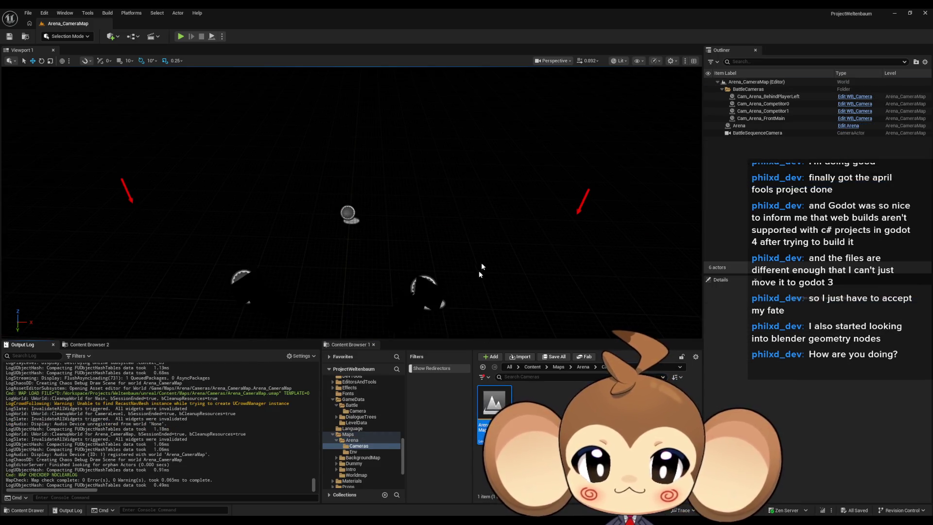
# - Duplicate Cam_Arena_Competitor0 and give the copy the ID Arena_Competitor0_Left
pyautogui.click(776, 112)
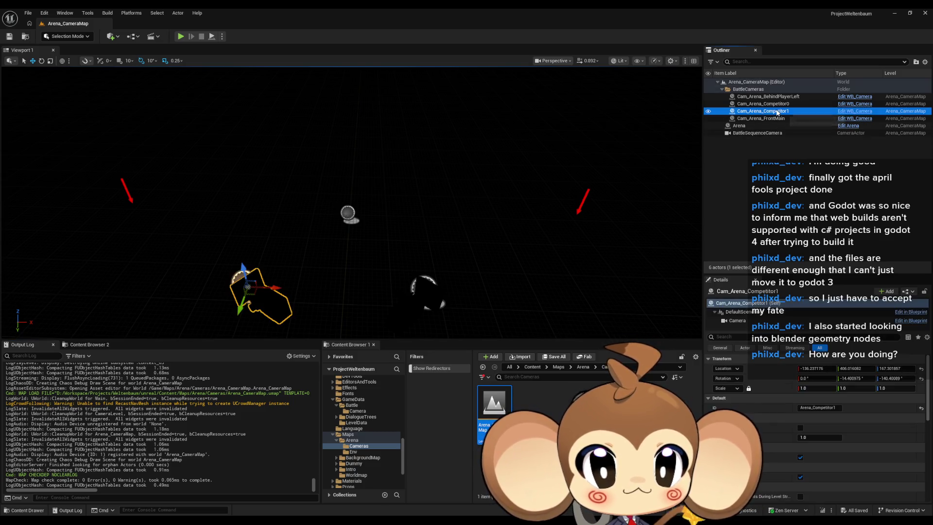
pyautogui.click(776, 105)
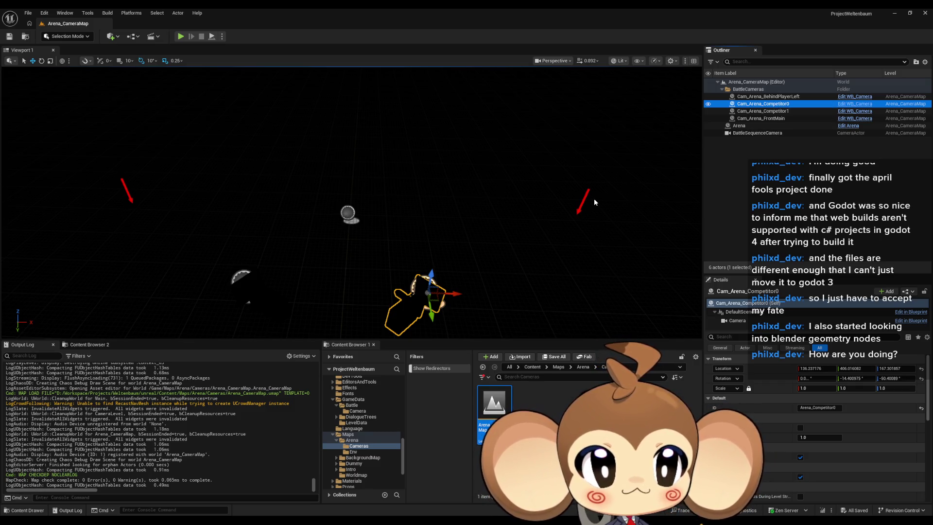
pyautogui.hotkey('ctrl', 'c')
pyautogui.hotkey('ctrl', 'v')
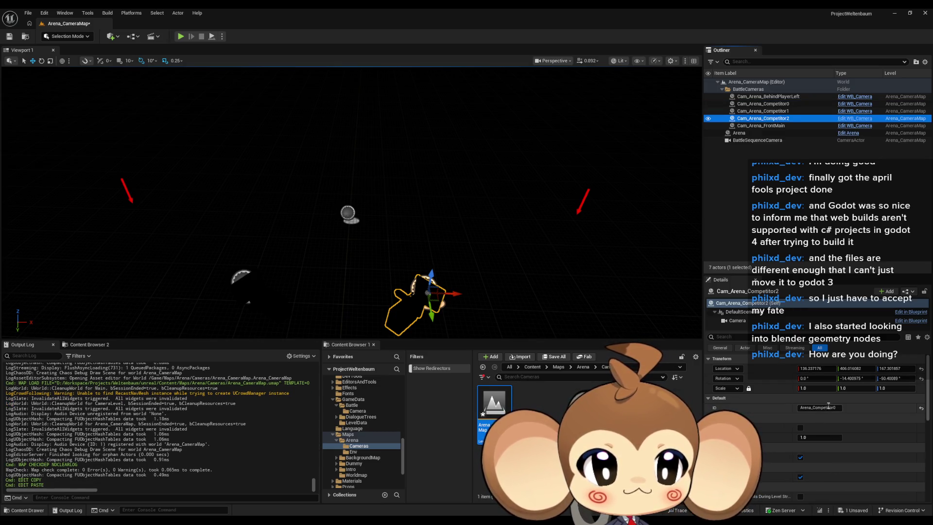
pyautogui.press('End')
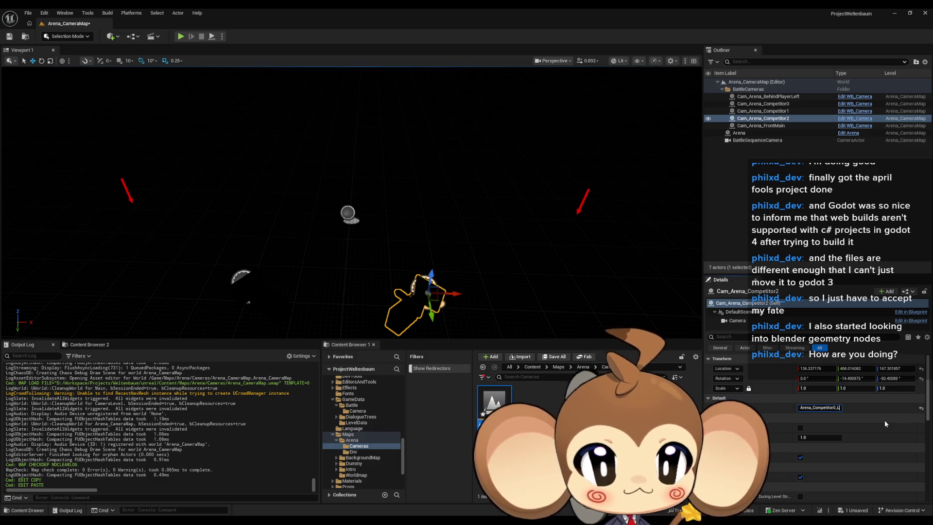
pyautogui.write('eft')
pyautogui.press('Return')
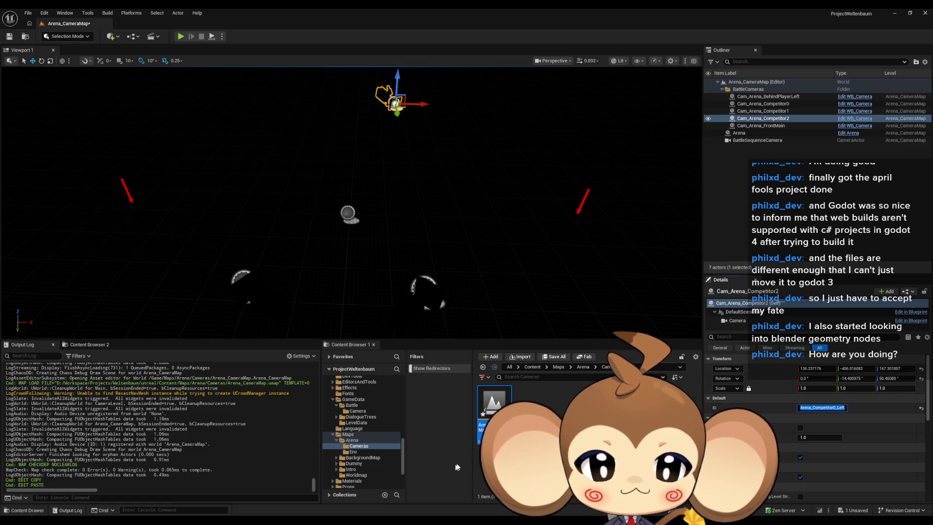
# - Open the BCD_IntroPrimalOrbling camera data asset from the GameData folder
pyautogui.moveTo(382, 520)
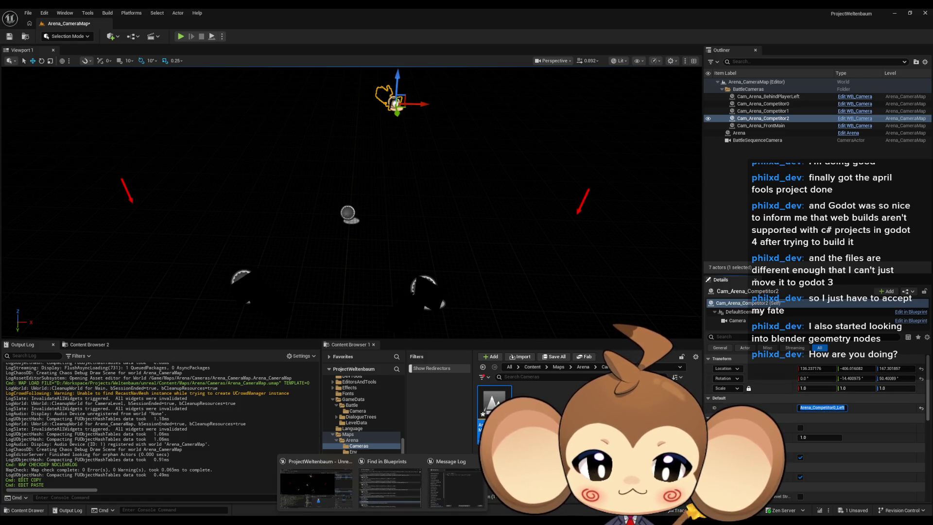
pyautogui.click(533, 367)
pyautogui.doubleClick(571, 479)
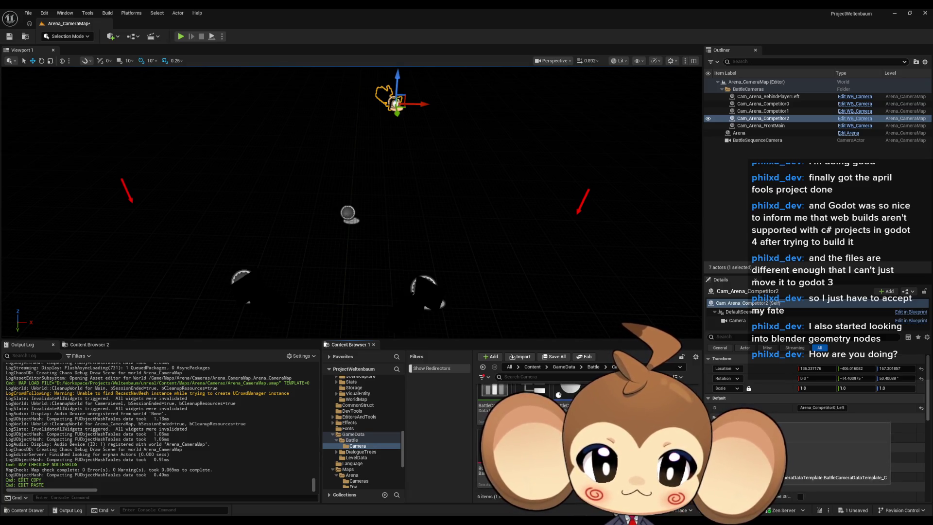
pyautogui.doubleClick(608, 392)
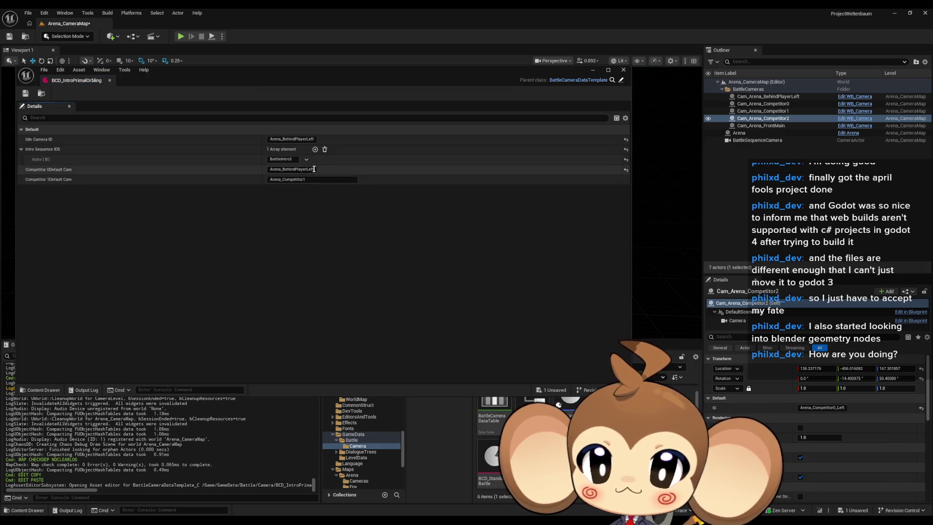
# - Set Competitor 0 Default Cam to Arena_Competitor0_Left, save the asset, and minimize its editor
pyautogui.click(291, 169)
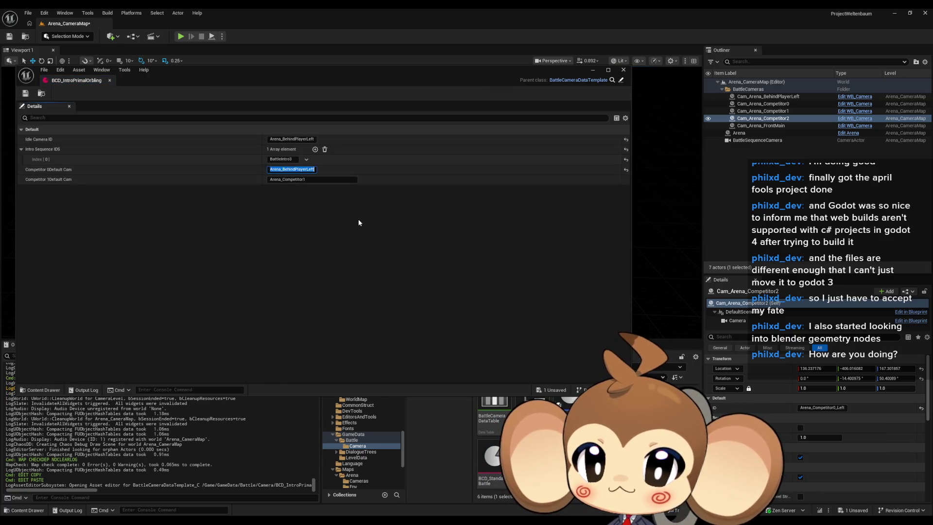
pyautogui.hotkey('ctrl', 'v')
pyautogui.press('Return')
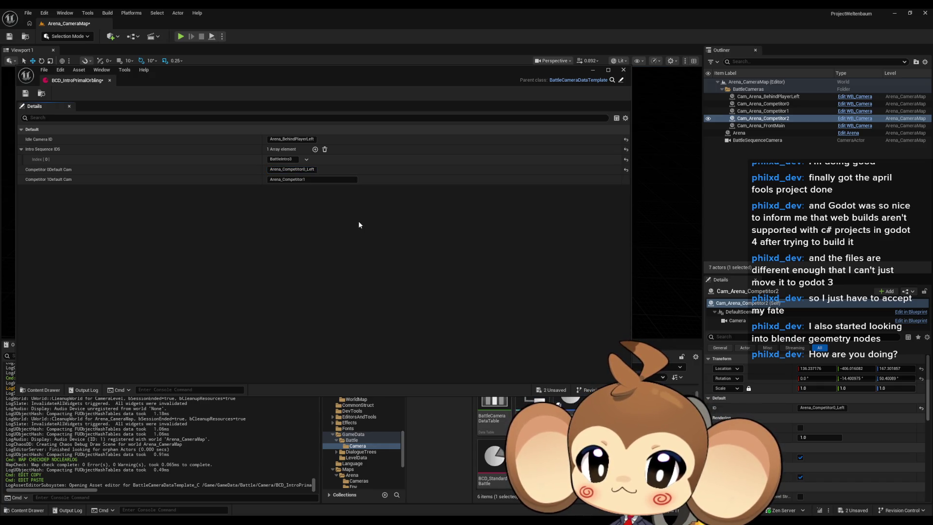
pyautogui.click(26, 93)
pyautogui.click(593, 71)
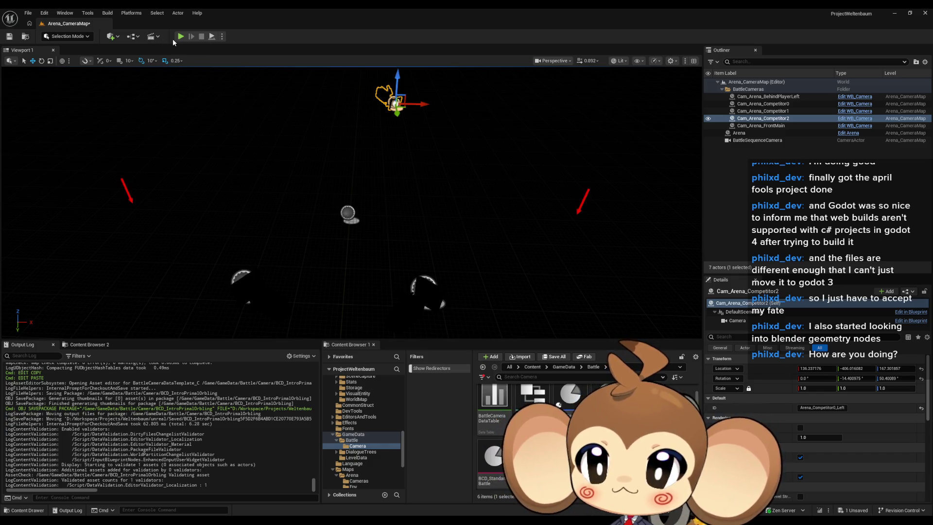
# - Save the Arena_CameraMap level and start a play test of the game
pyautogui.click(532, 367)
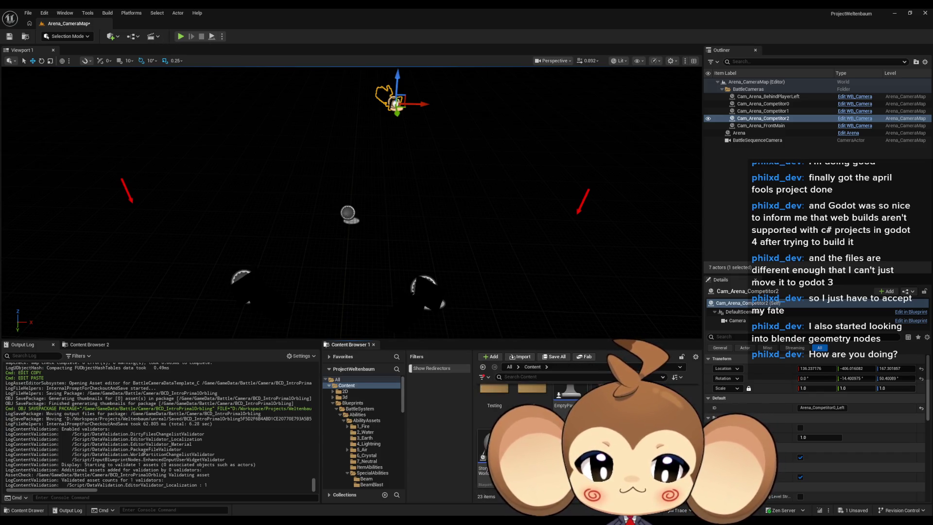
pyautogui.click(9, 36)
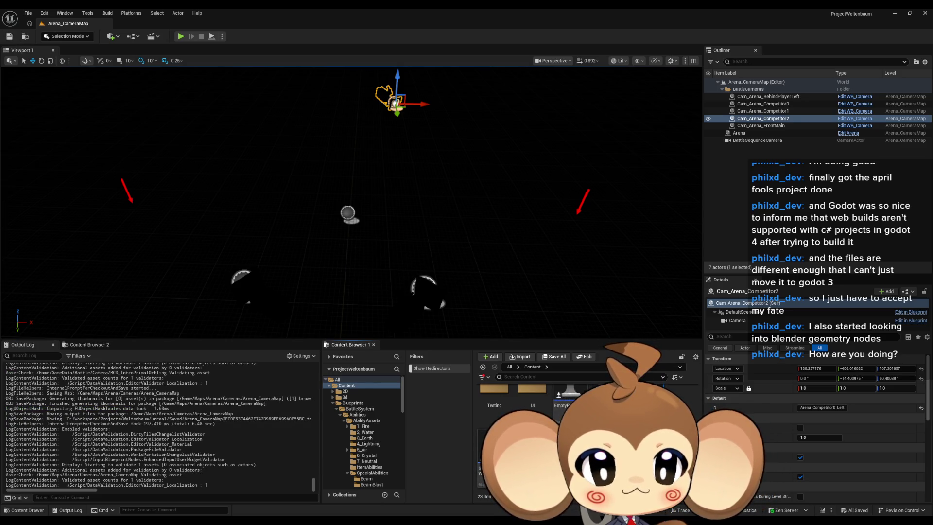
pyautogui.click(180, 36)
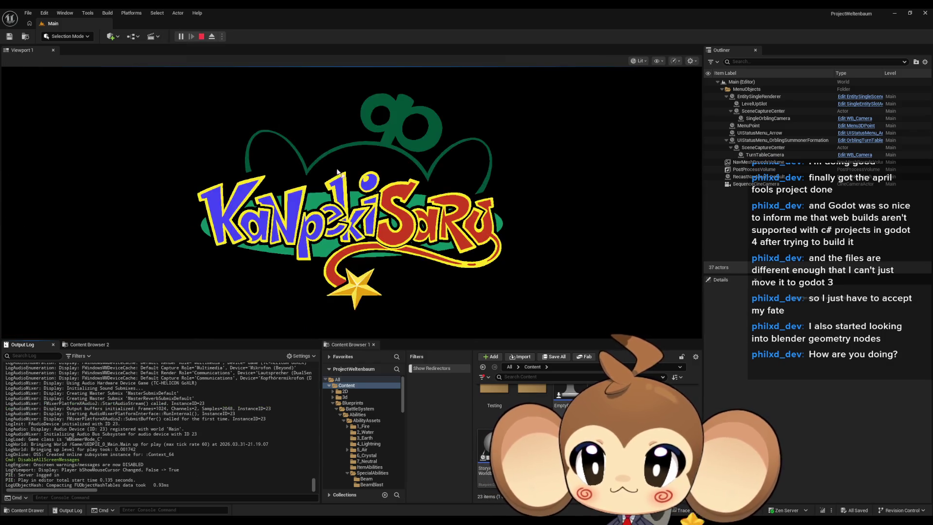
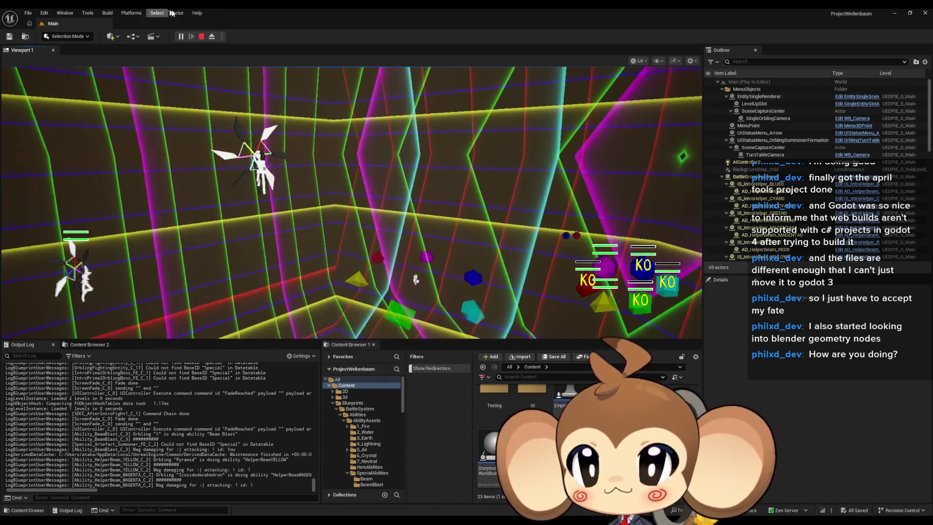
# - Stop the play session and bring the IssueBoard blueprint editor back to the front
pyautogui.press('Escape')
pyautogui.moveTo(371, 491)
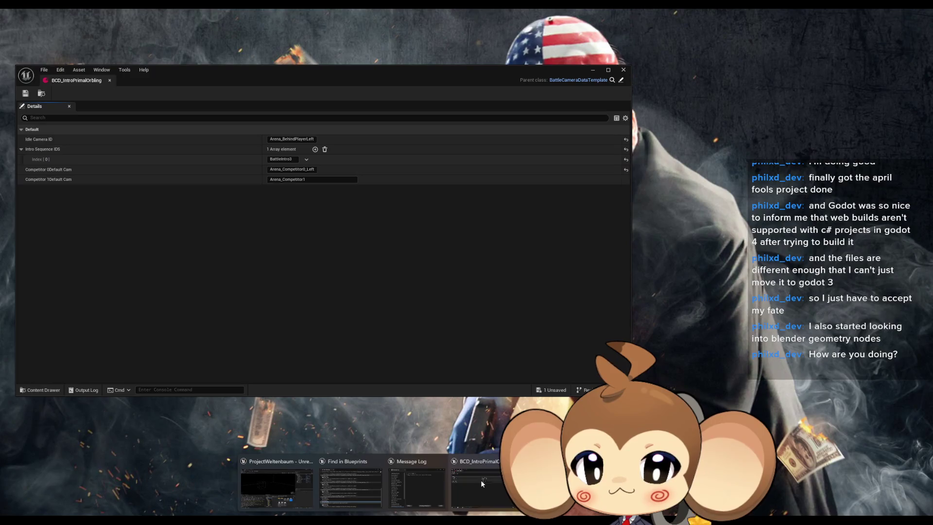
pyautogui.click(480, 480)
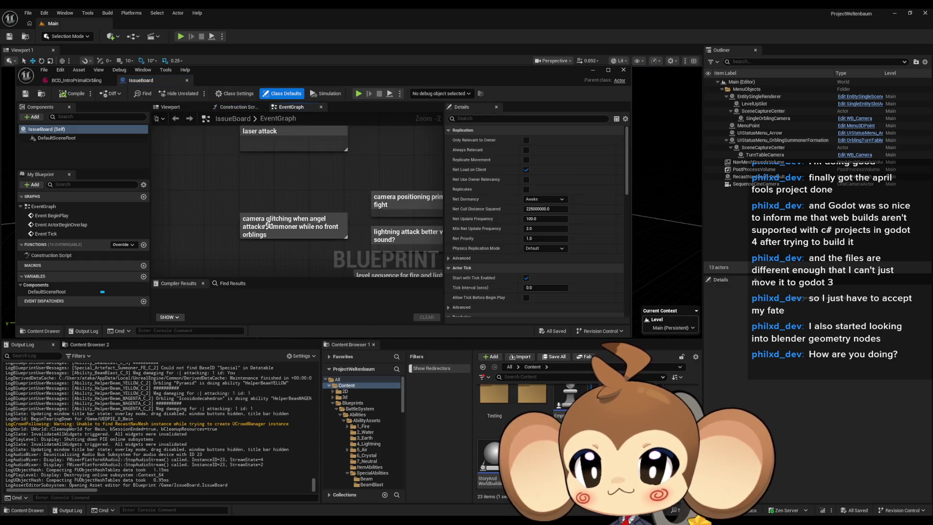
# - Add a period and the note 'flicker happens always' to the end of the camera glitching comment
pyautogui.click(268, 238)
pyautogui.press('End')
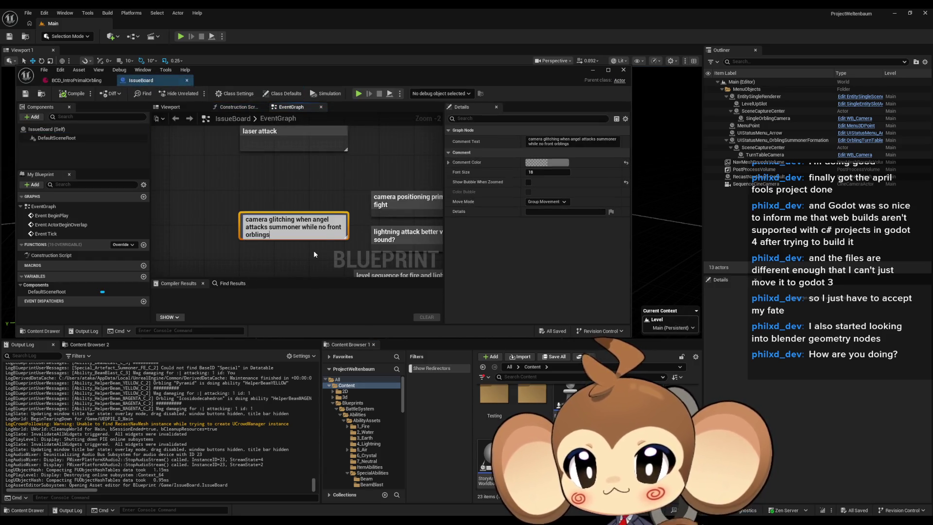
pyautogui.write('.')
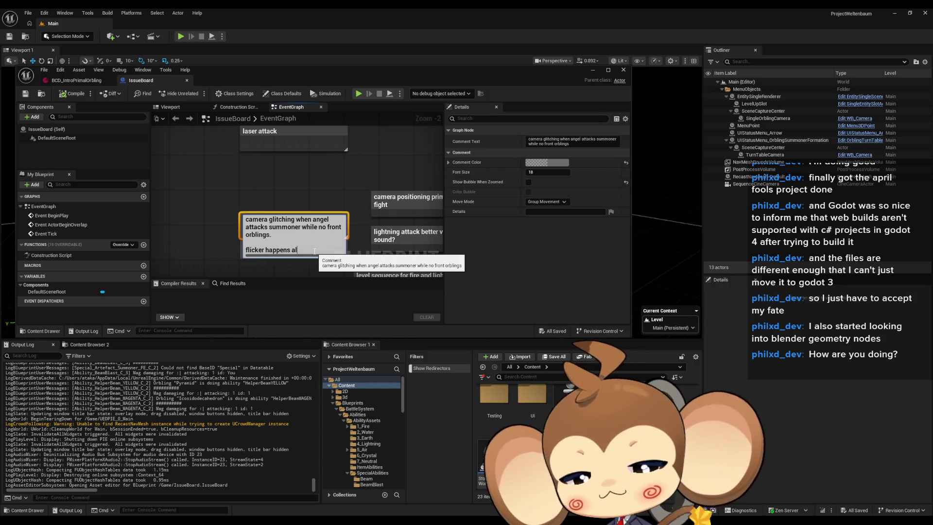
pyautogui.write('s')
pyautogui.press('Return')
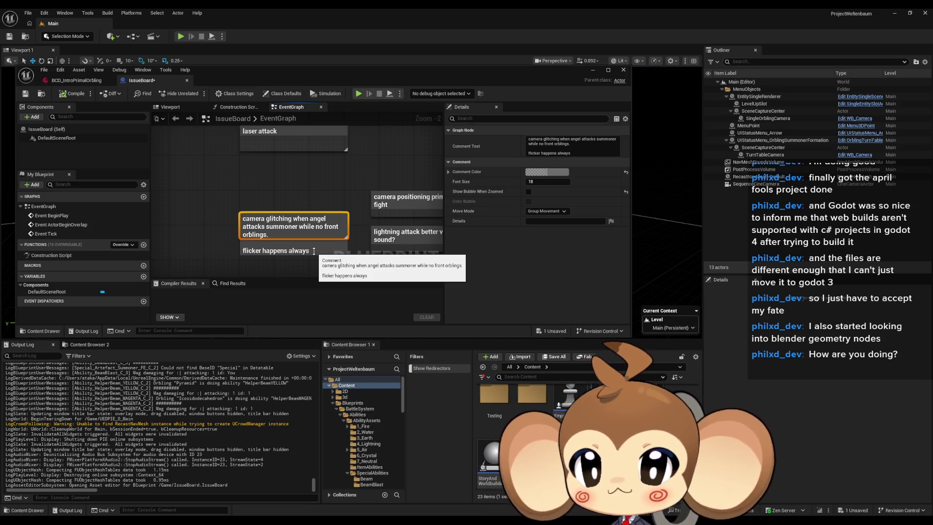
pyautogui.click(318, 271)
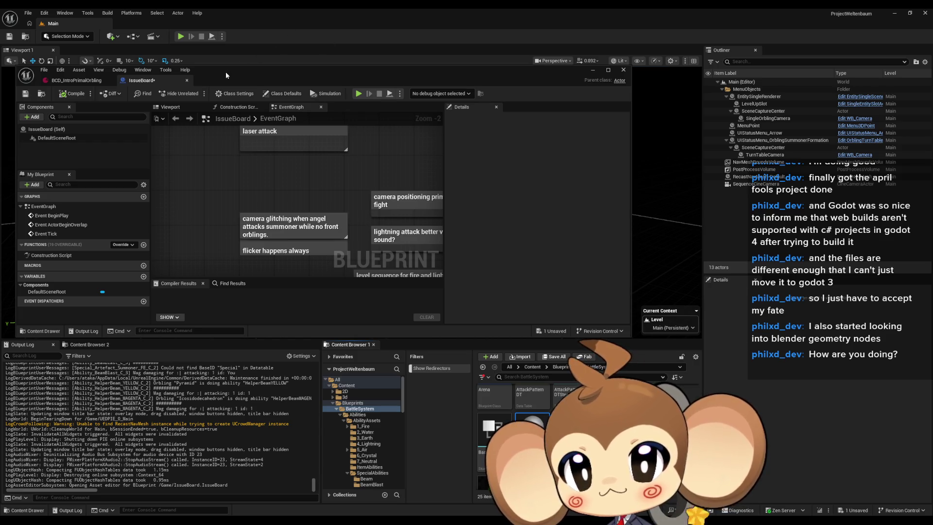
# - Maximize the BattleController editor and search 'switch cam' to reach 4_EndRoundCycle's Switch to Camera
pyautogui.moveTo(261, 77); pyautogui.dragTo(281, 86)
pyautogui.doubleClick(281, 87)
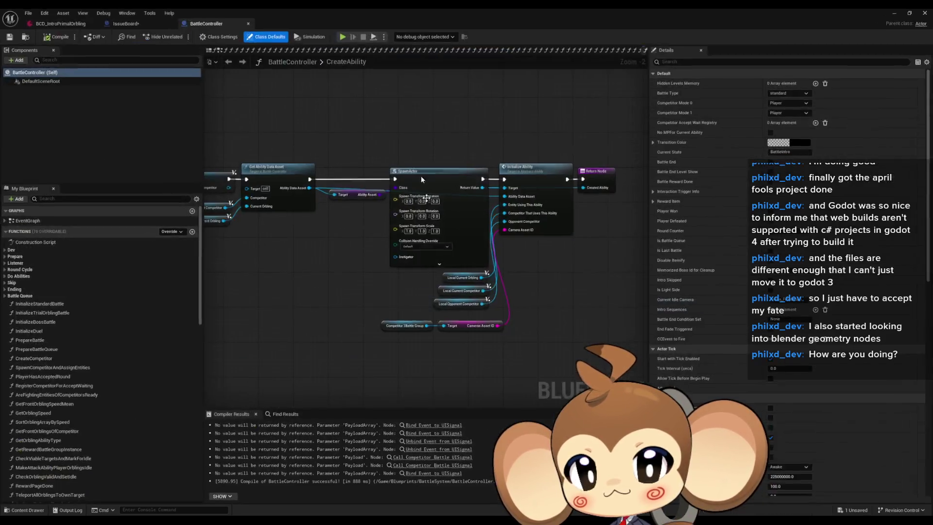
pyautogui.scroll(-3, 379, 287)
pyautogui.moveTo(602, 310); pyautogui.dragTo(438, 288)
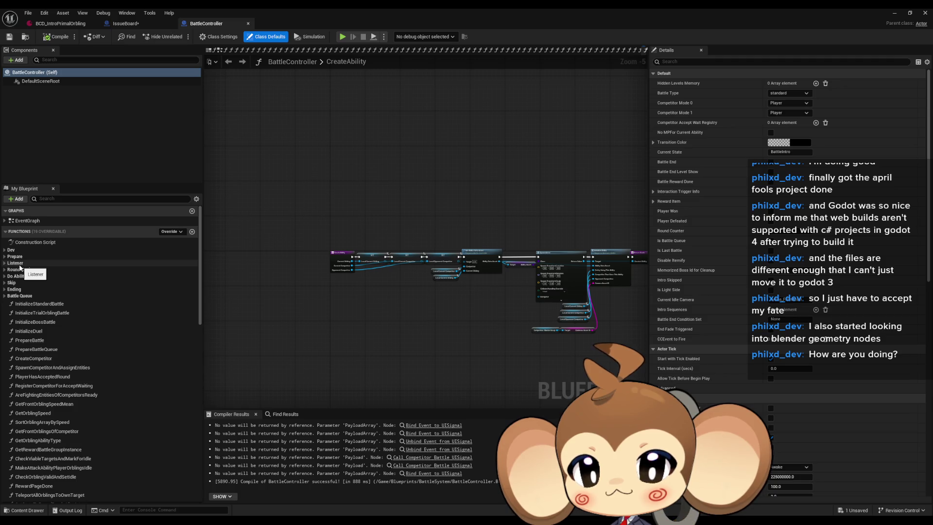
pyautogui.click(283, 414)
pyautogui.write('switch cam')
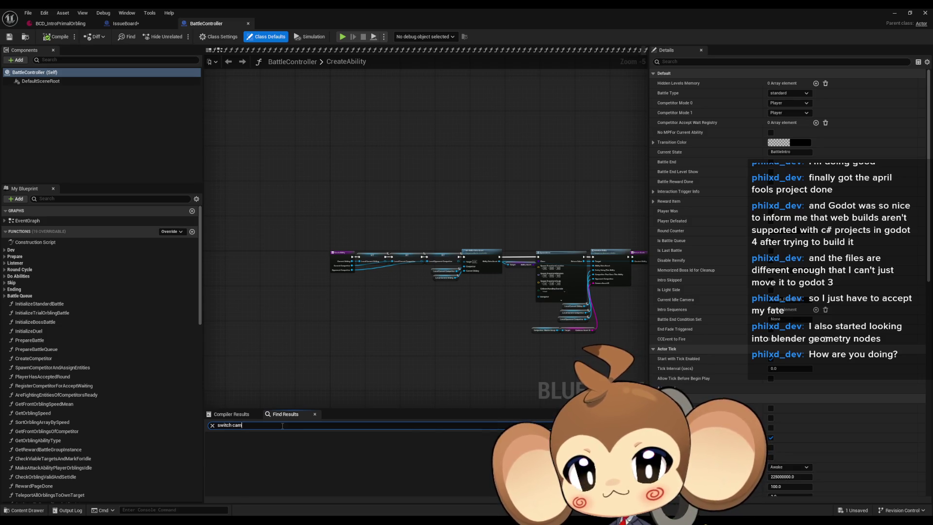
pyautogui.press('Return')
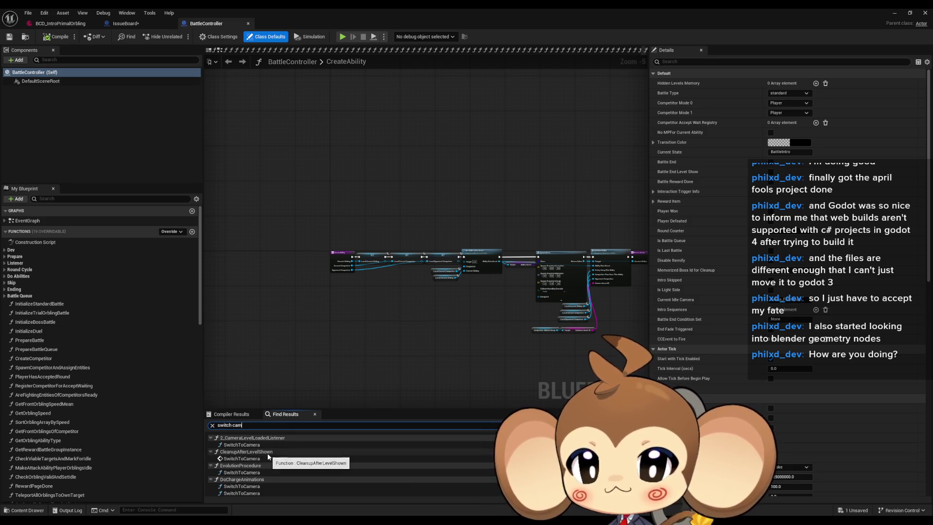
pyautogui.scroll(-2, 285, 485)
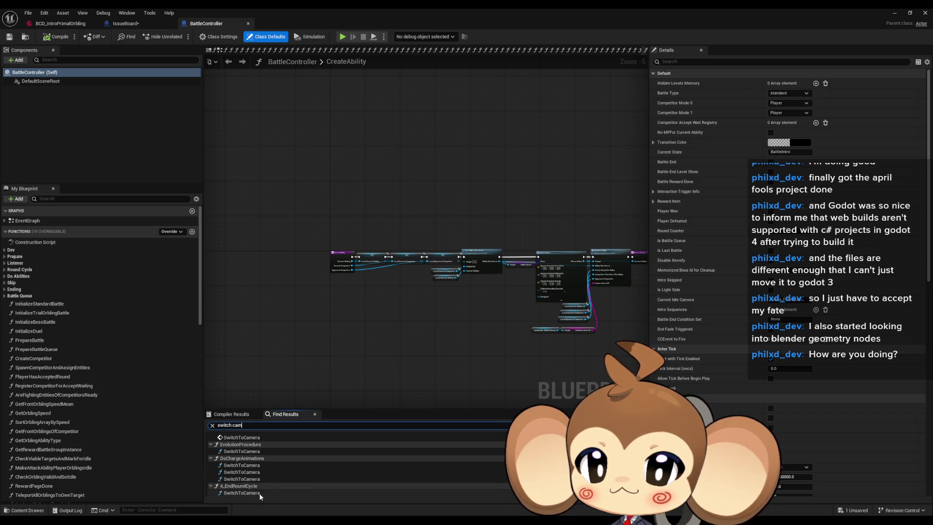
pyautogui.click(260, 493)
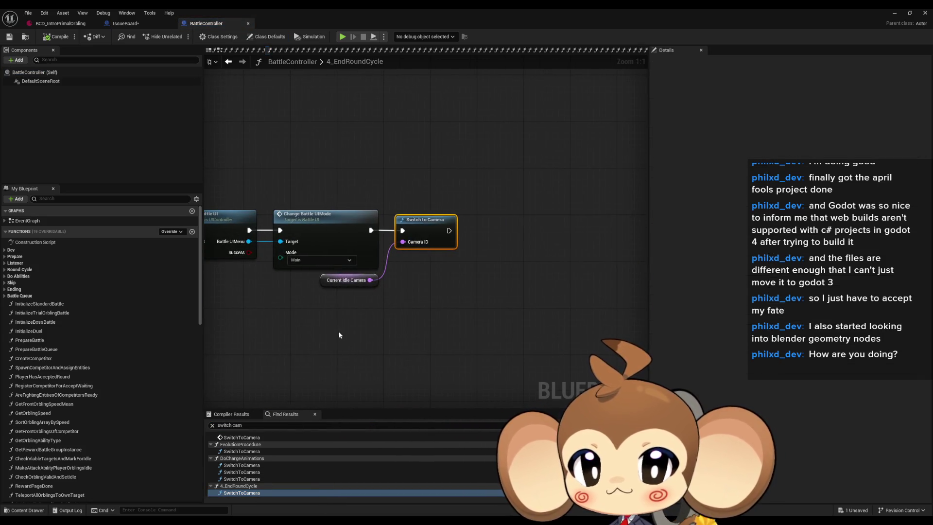
# - Add a Print String after Switch to Camera printing Current Idle Camera, then return to the level editor
pyautogui.moveTo(342, 328)
pyautogui.mouseDown()
pyautogui.moveTo(535, 333)
pyautogui.moveTo(411, 311)
pyautogui.mouseUp()
pyautogui.moveTo(485, 281); pyautogui.dragTo(486, 281)
pyautogui.write('print')
pyautogui.click(506, 305)
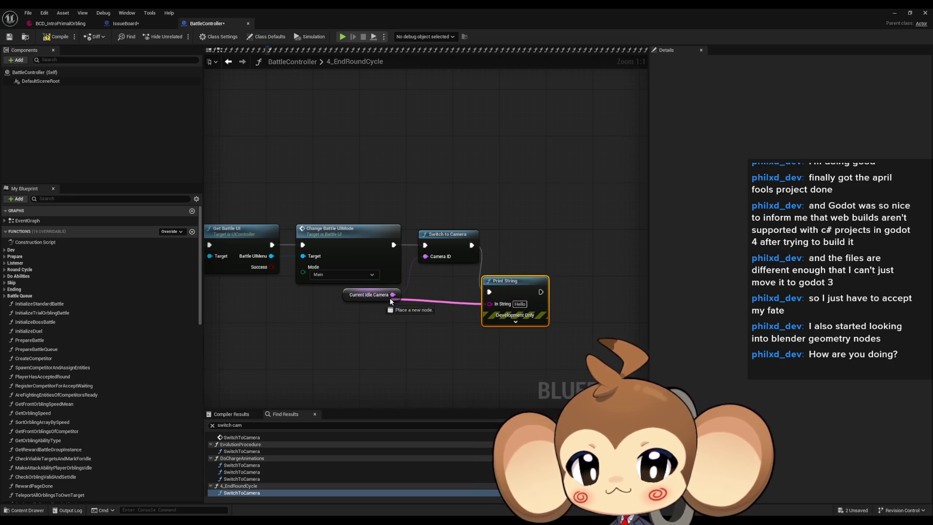
pyautogui.moveTo(391, 301); pyautogui.dragTo(392, 295)
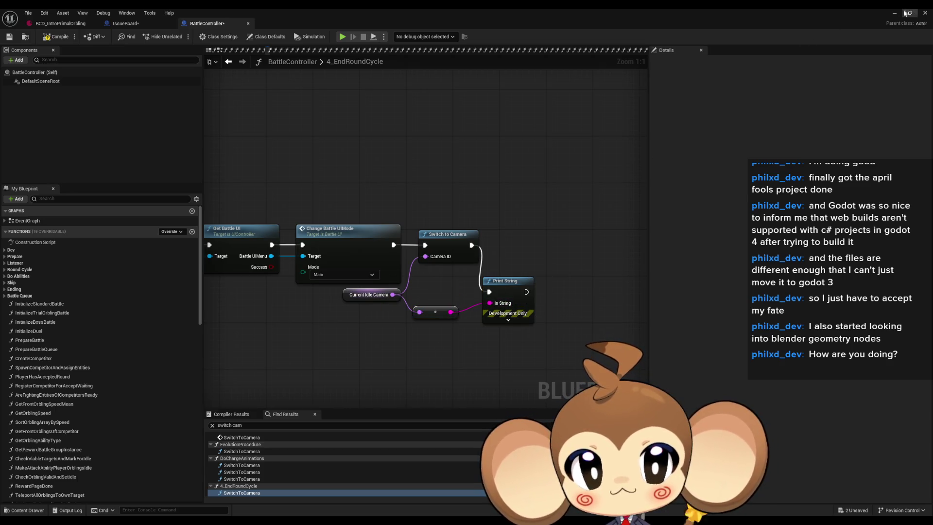
pyautogui.click(906, 13)
pyautogui.click(196, 34)
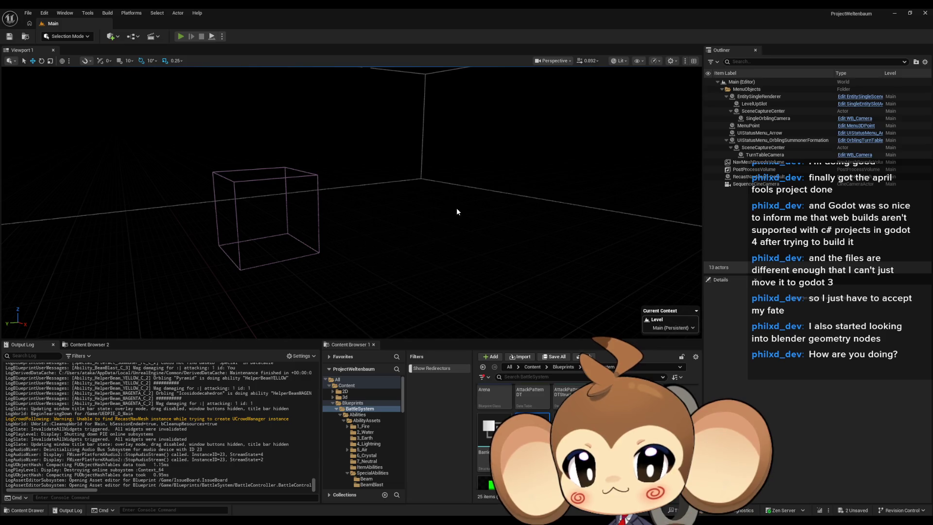
# - Play the battle test in the editor until the enemies are KO'd, then stop it
pyautogui.hotkey('alt', 'p')
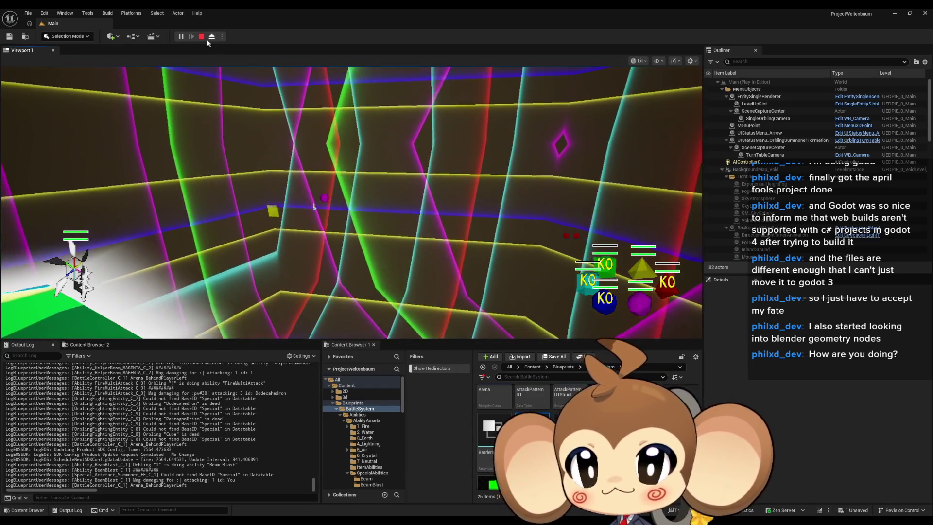
pyautogui.click(203, 38)
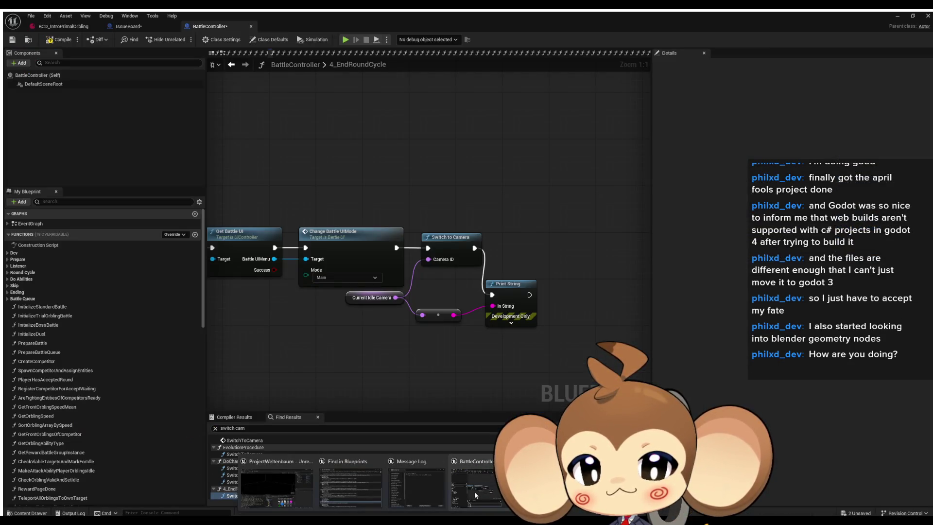
# - Reopen BattleController and jump to the Switch to Camera node in 2_CameraLevelLoadedListener
pyautogui.doubleClick(474, 491)
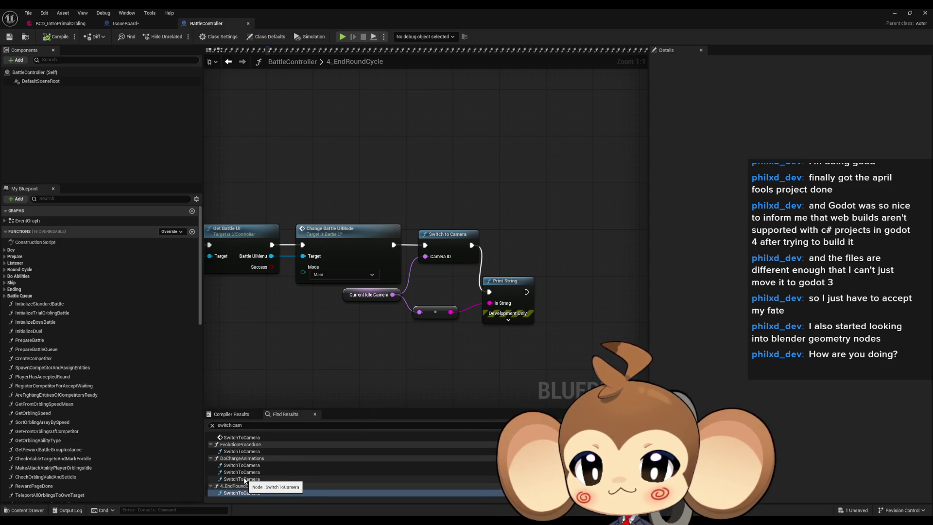
pyautogui.scroll(3, 245, 481)
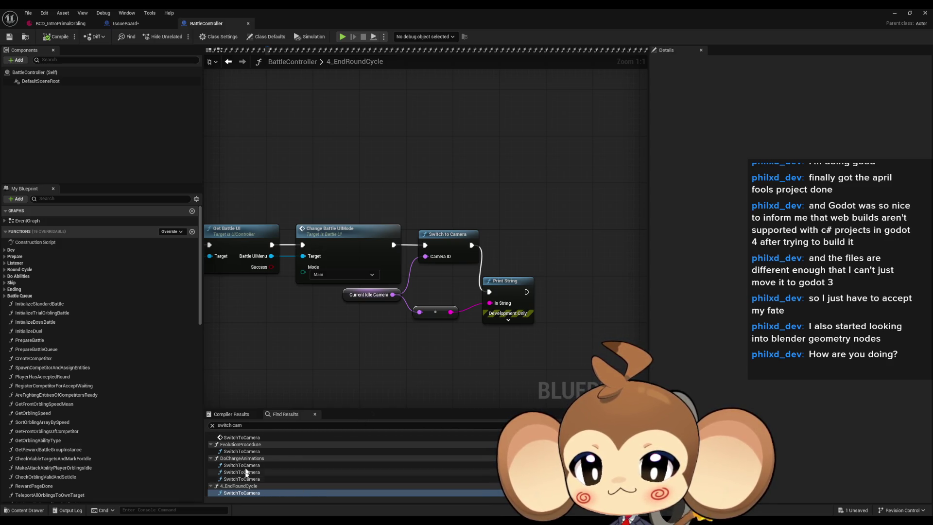
pyautogui.click(243, 445)
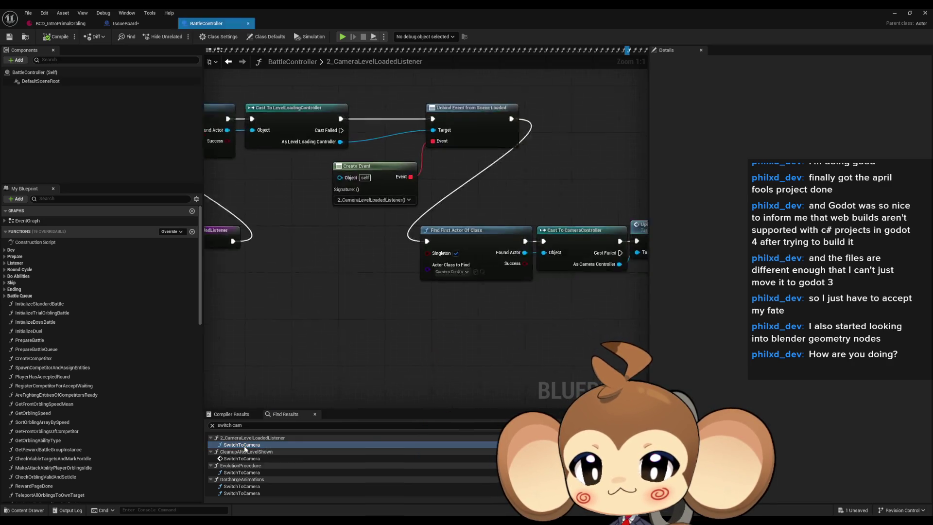
pyautogui.scroll(-3, 453, 301)
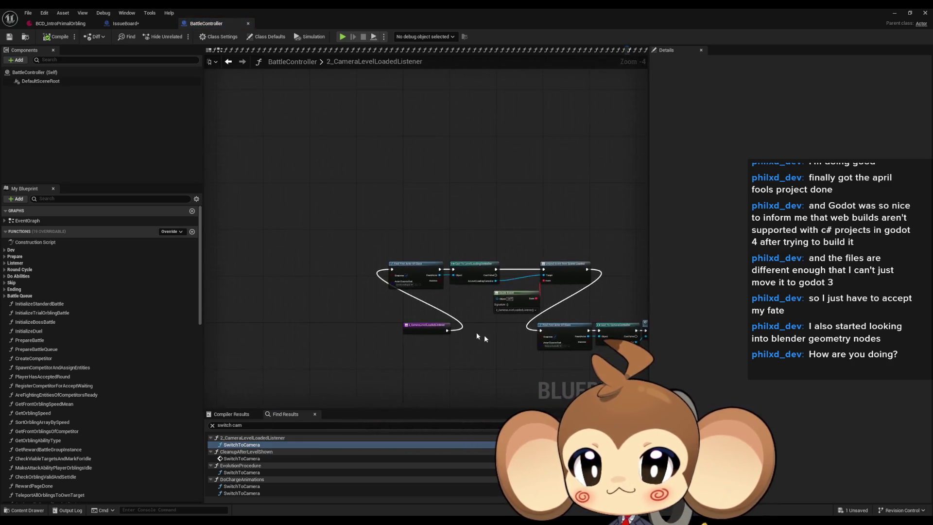
pyautogui.scroll(3, 485, 335)
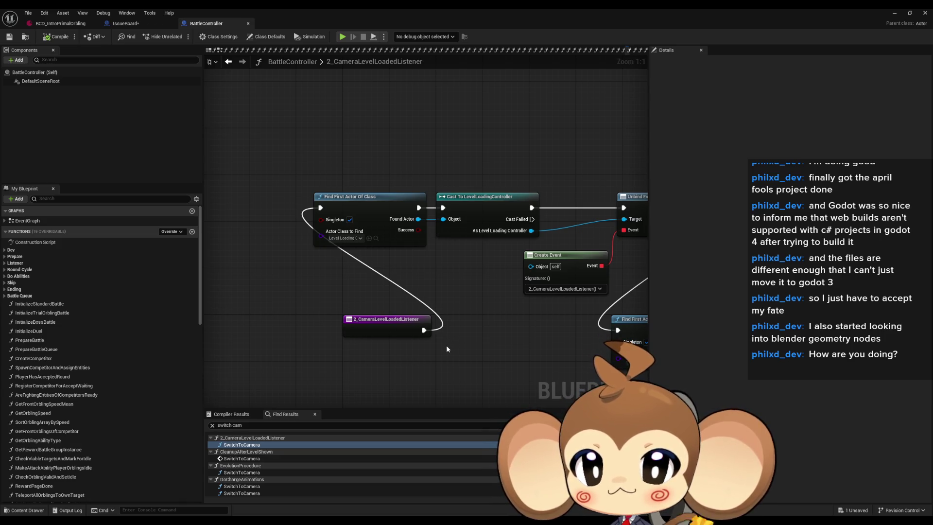
pyautogui.moveTo(494, 360); pyautogui.dragTo(362, 316)
pyautogui.scroll(-2, 248, 467)
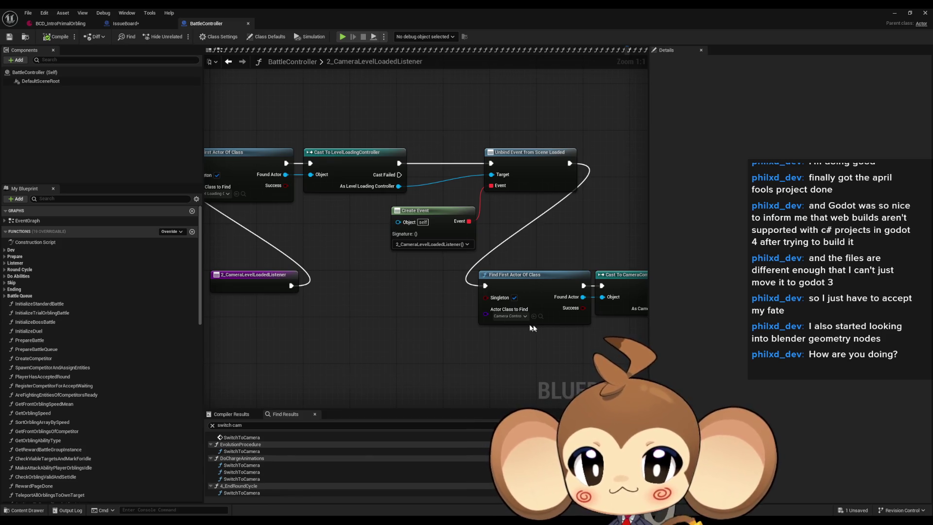
pyautogui.moveTo(533, 324); pyautogui.dragTo(224, 276)
# - Open the SwitchCameraToTarget function in the Abstract_Ability blueprint
pyautogui.rightClick(463, 238)
pyautogui.moveTo(495, 312)
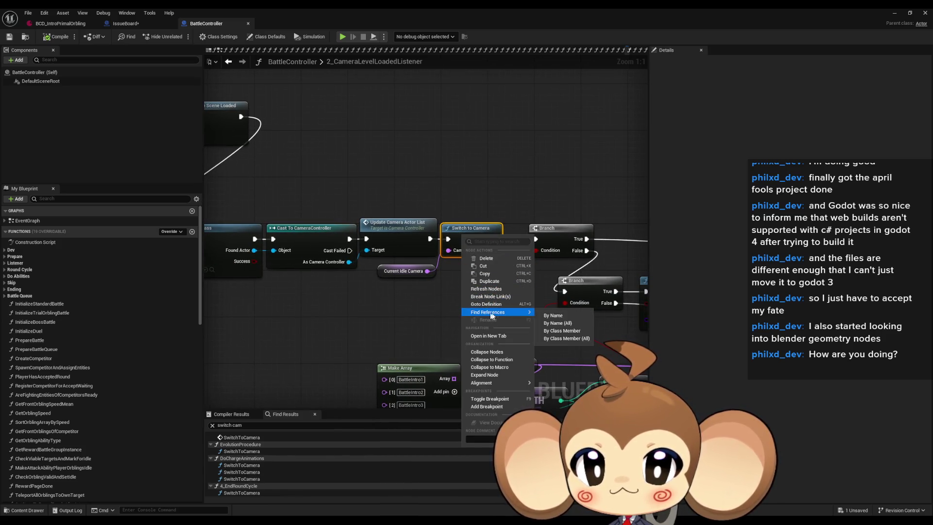
pyautogui.click(557, 335)
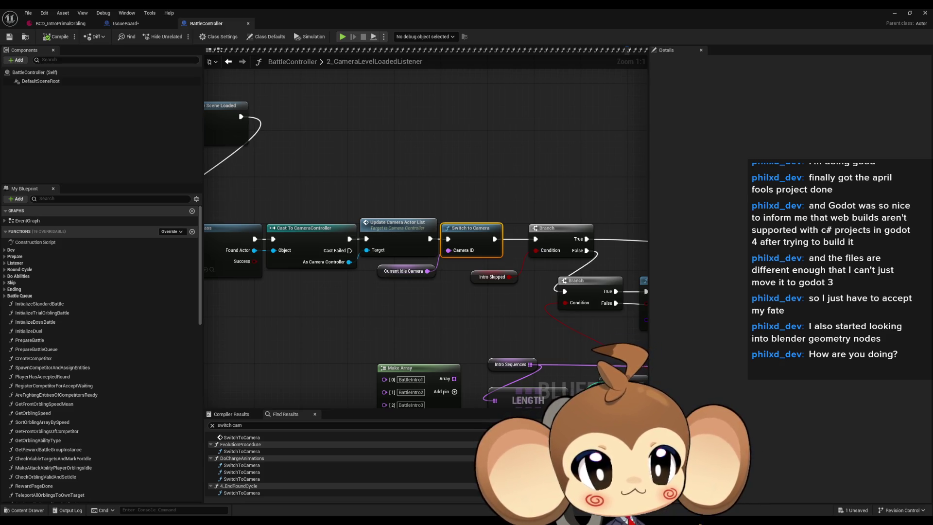
pyautogui.doubleClick(454, 228)
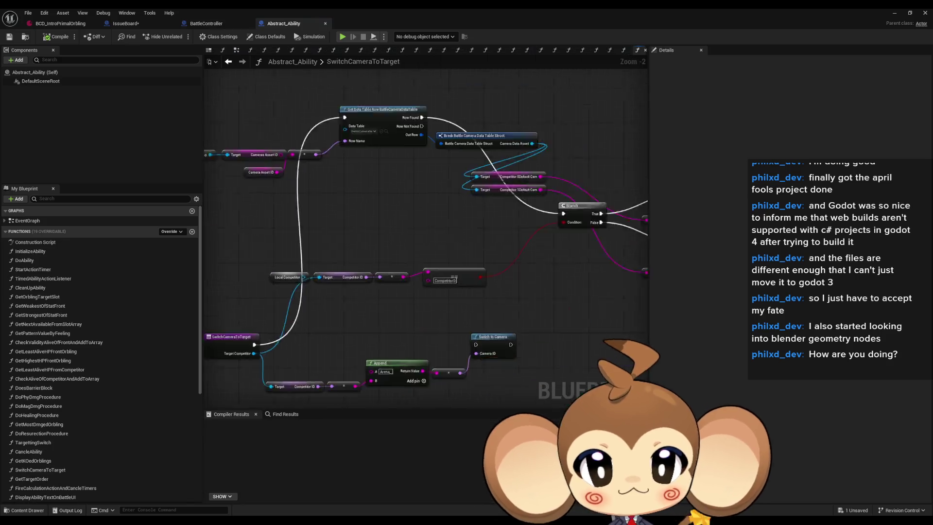
# - Delete the leftover Append chain and the Local Competitor nodes from SwitchCameraToTarget
pyautogui.scroll(2, 482, 266)
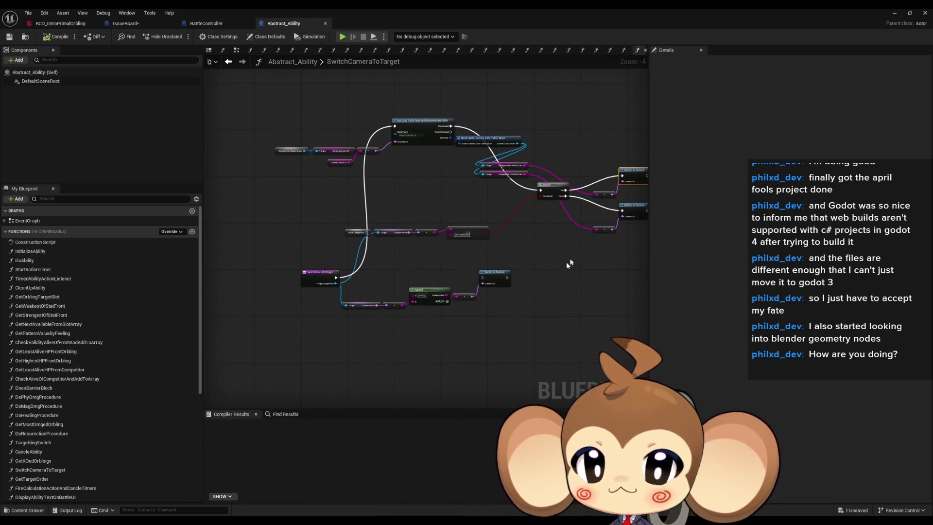
pyautogui.moveTo(327, 286); pyautogui.dragTo(552, 344)
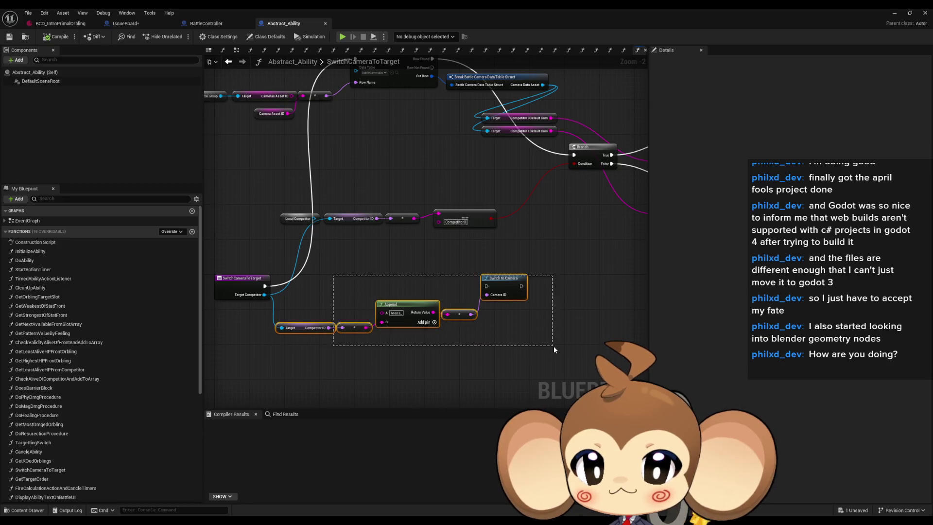
pyautogui.press('Delete')
pyautogui.moveTo(272, 205); pyautogui.dragTo(492, 241)
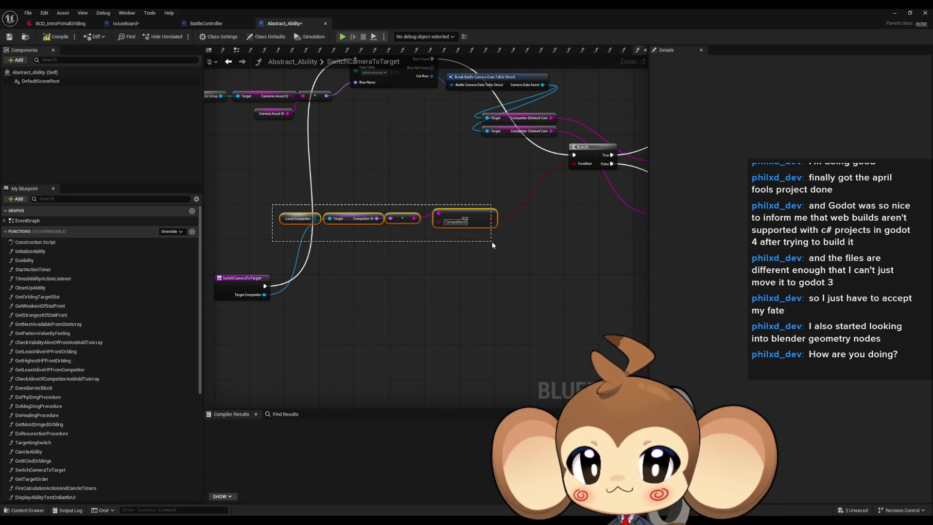
pyautogui.press('Delete')
pyautogui.scroll(-3, 451, 237)
# - Move the Camera Asset ID data-table lookup chain down beside the SwitchCameraToTarget entry
pyautogui.moveTo(334, 181); pyautogui.dragTo(345, 168)
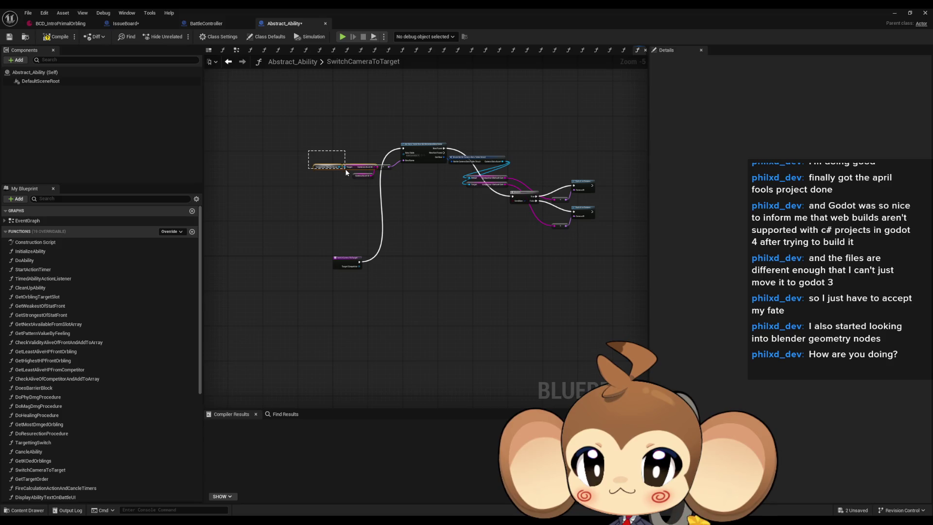
pyautogui.scroll(3, 345, 169)
pyautogui.click(347, 163)
pyautogui.moveTo(312, 121); pyautogui.dragTo(647, 221)
pyautogui.scroll(-1, 523, 214)
pyautogui.moveTo(394, 144)
pyautogui.mouseDown()
pyautogui.moveTo(352, 352)
pyautogui.moveTo(334, 345)
pyautogui.mouseUp()
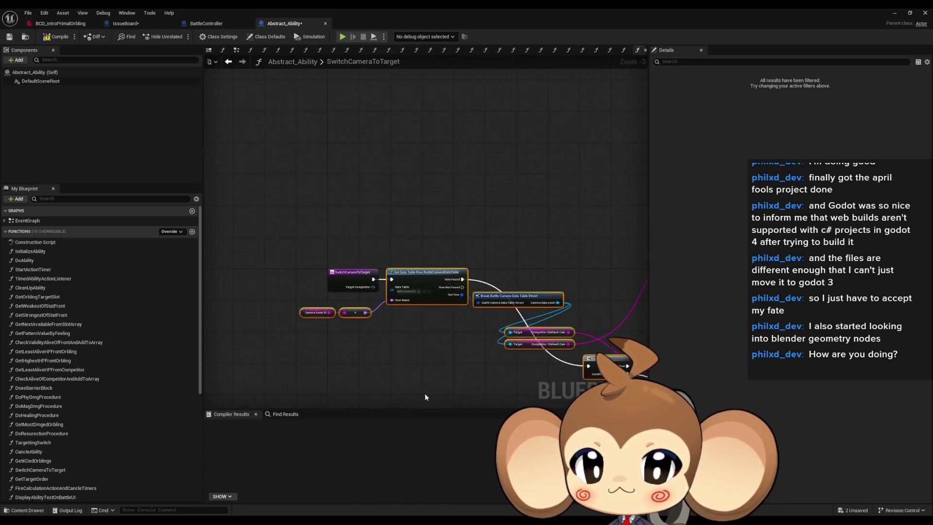
pyautogui.scroll(2, 425, 397)
pyautogui.moveTo(415, 303)
pyautogui.mouseDown()
pyautogui.moveTo(505, 223)
pyautogui.moveTo(567, 273)
pyautogui.mouseUp()
pyautogui.moveTo(485, 226); pyautogui.dragTo(475, 221)
pyautogui.click(564, 325)
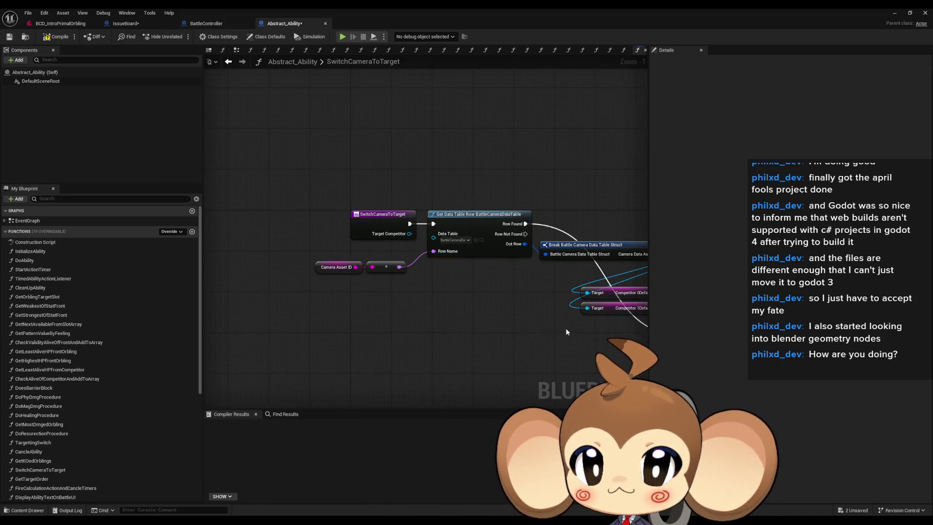
# - Line up the Branch node, both Switch to Camera nodes and the reroute points
pyautogui.moveTo(566, 328); pyautogui.dragTo(344, 344)
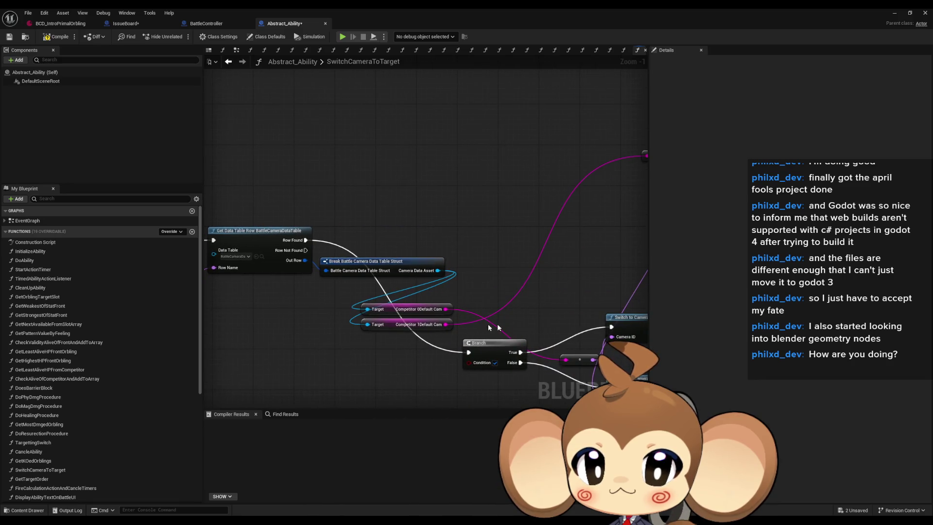
pyautogui.moveTo(494, 342); pyautogui.dragTo(502, 234)
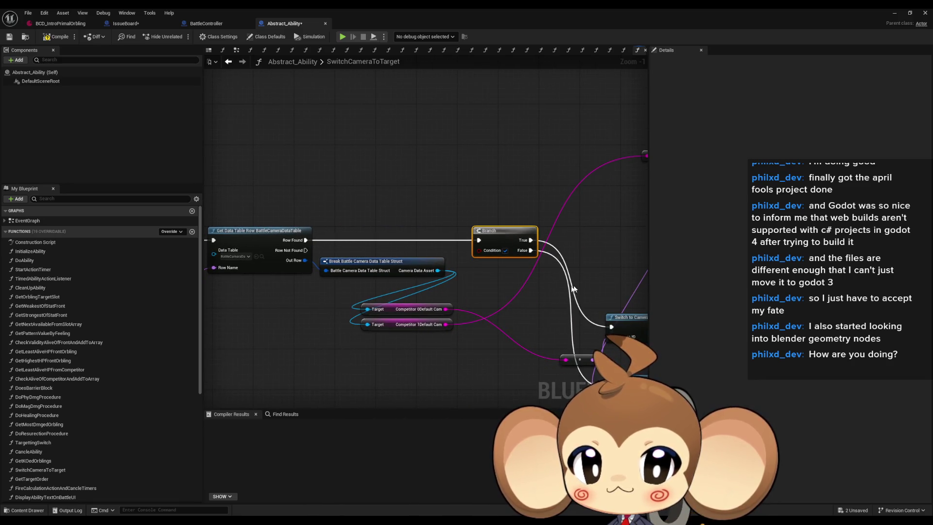
pyautogui.moveTo(573, 289); pyautogui.dragTo(420, 254)
pyautogui.moveTo(486, 283); pyautogui.dragTo(496, 196)
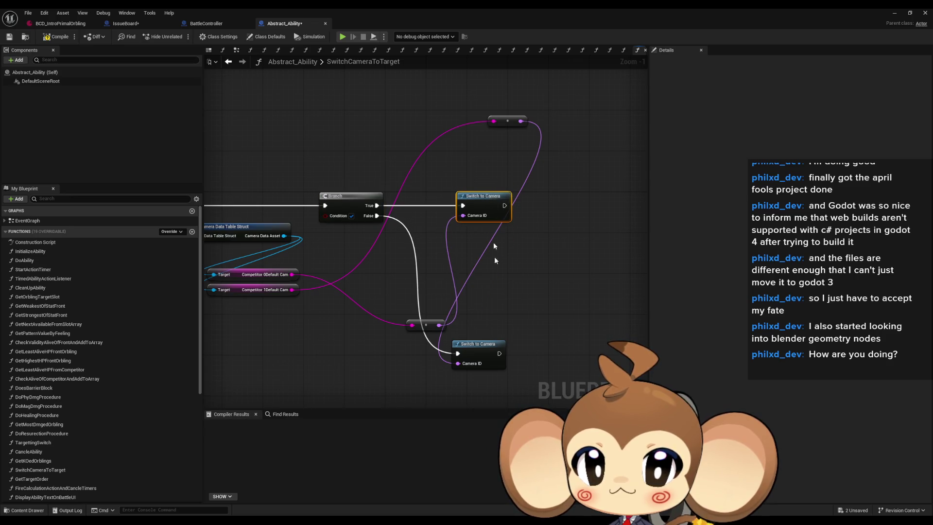
pyautogui.moveTo(437, 325)
pyautogui.mouseDown()
pyautogui.moveTo(374, 357)
pyautogui.moveTo(396, 236)
pyautogui.mouseUp()
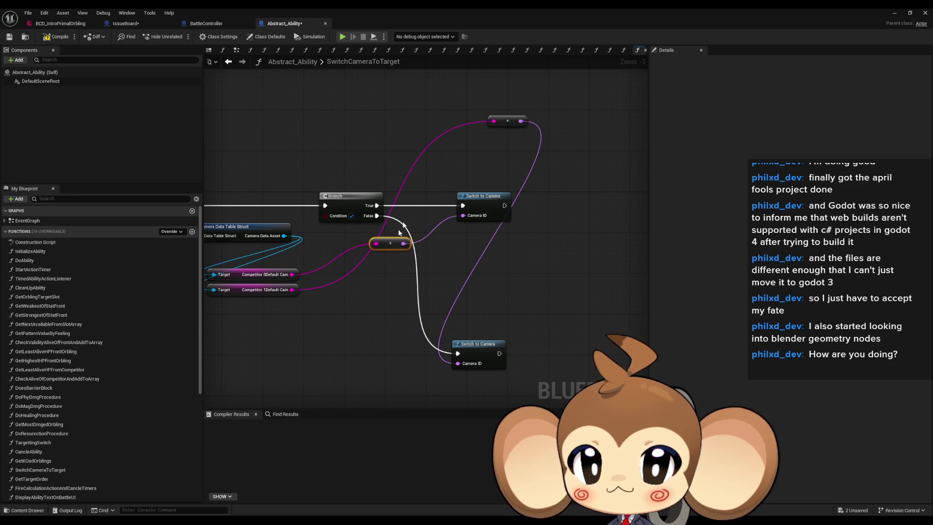
pyautogui.moveTo(516, 129)
pyautogui.mouseDown()
pyautogui.moveTo(435, 335)
pyautogui.moveTo(389, 297)
pyautogui.mouseUp()
pyautogui.moveTo(474, 345)
pyautogui.mouseDown()
pyautogui.moveTo(479, 247)
pyautogui.moveTo(595, 255)
pyautogui.moveTo(407, 301)
pyautogui.mouseUp()
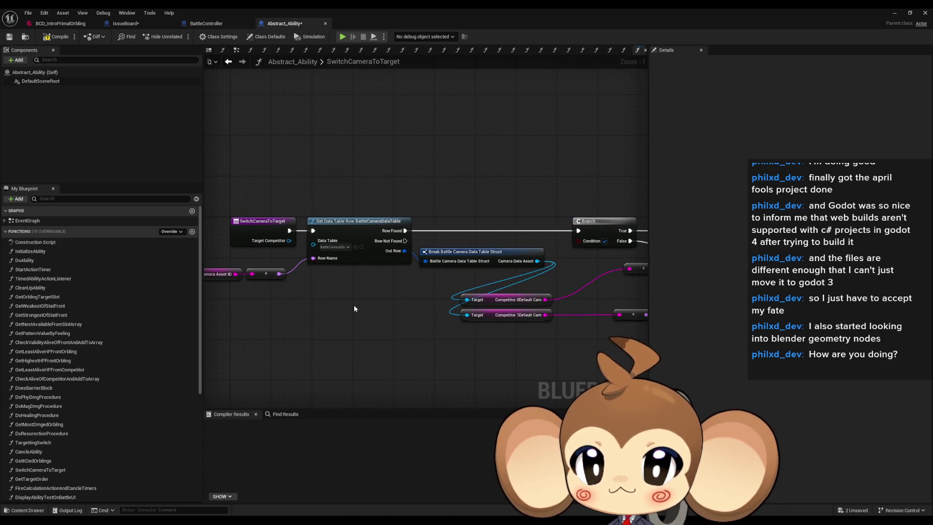
pyautogui.moveTo(346, 308)
pyautogui.mouseDown()
pyautogui.moveTo(386, 304)
pyautogui.moveTo(196, 285)
pyautogui.moveTo(223, 277)
pyautogui.moveTo(379, 292)
pyautogui.mouseUp()
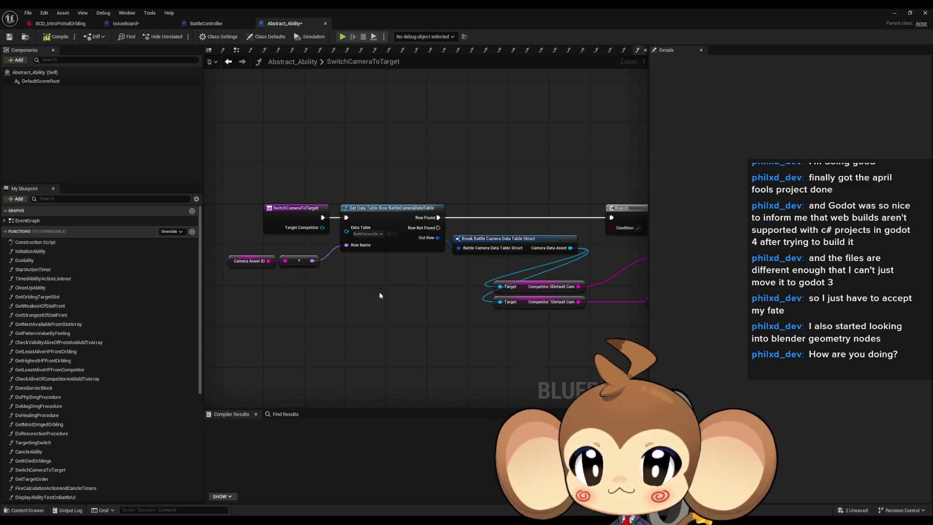
# - Find all references to SwitchCameraToTarget and jump to one of its calls
pyautogui.rightClick(281, 212)
pyautogui.moveTo(316, 286)
pyautogui.click(378, 312)
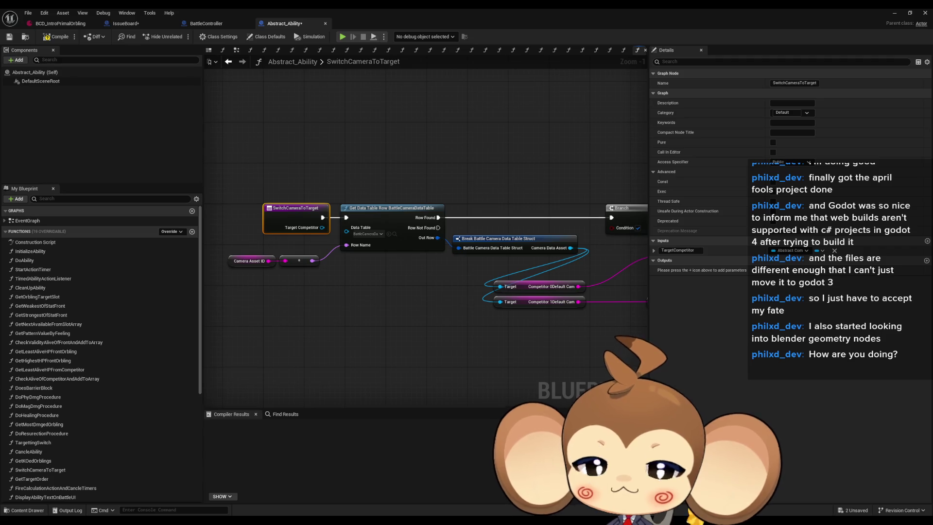
pyautogui.hotkey('alt', 'Left')
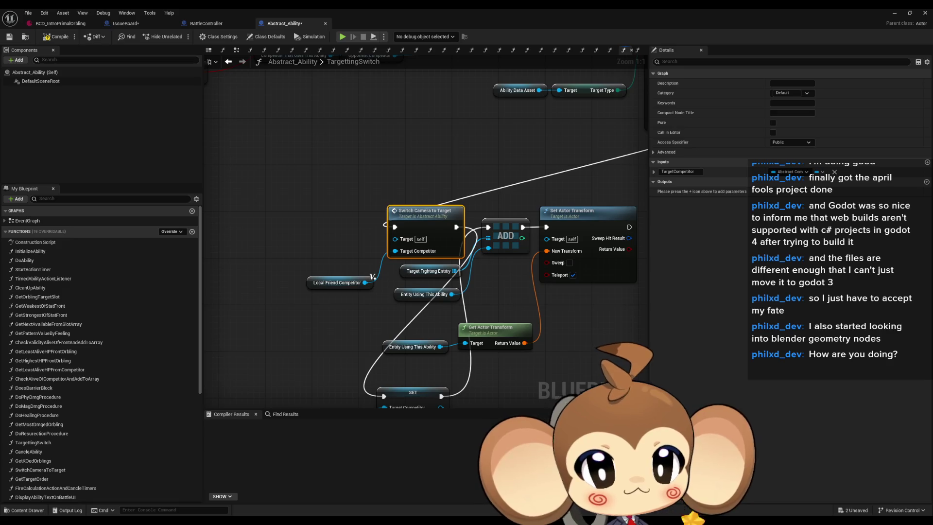
# - Check the SwitchCameraToTarget calls in Abstract_ItemAbility and Ability_CrystalTest, then return to Abstract_Ability's graph
pyautogui.hotkey('alt', 'Left')
pyautogui.scroll(-4, 581, 183)
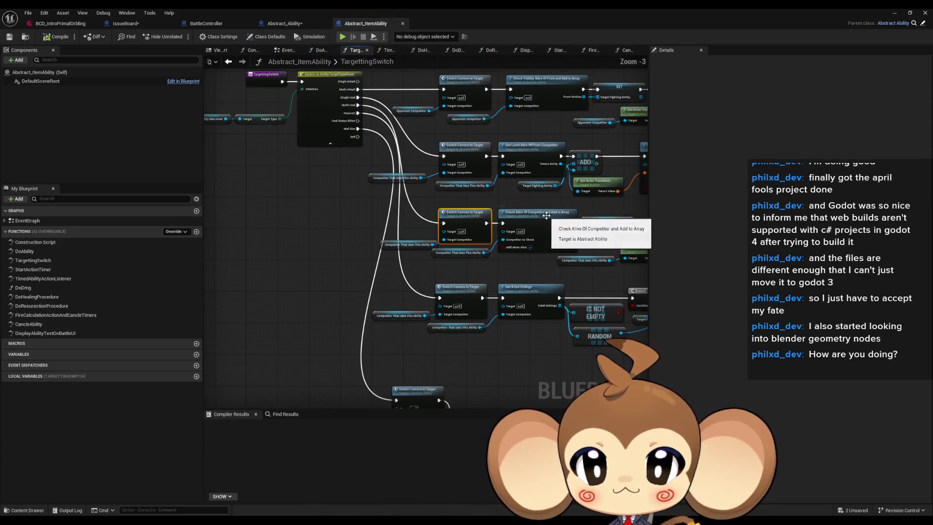
pyautogui.hotkey('alt', 'Right')
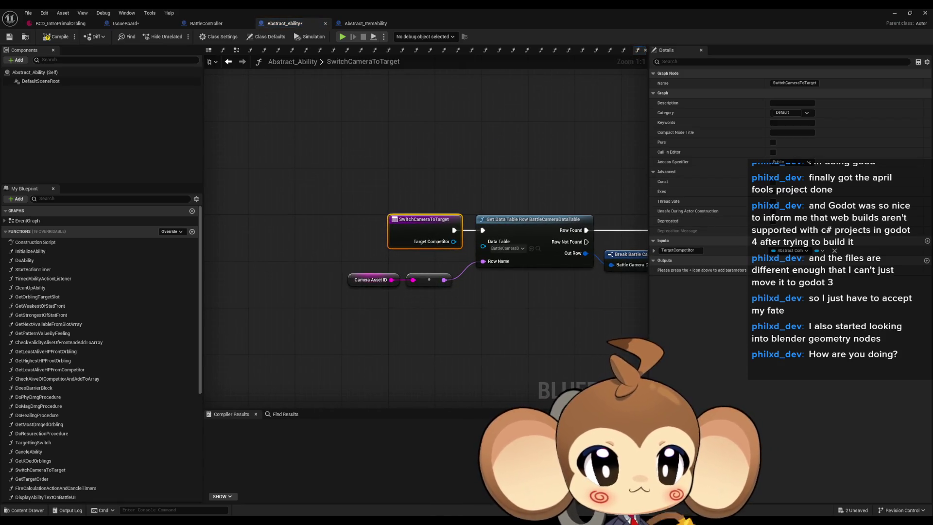
pyautogui.moveTo(563, 225); pyautogui.dragTo(486, 229)
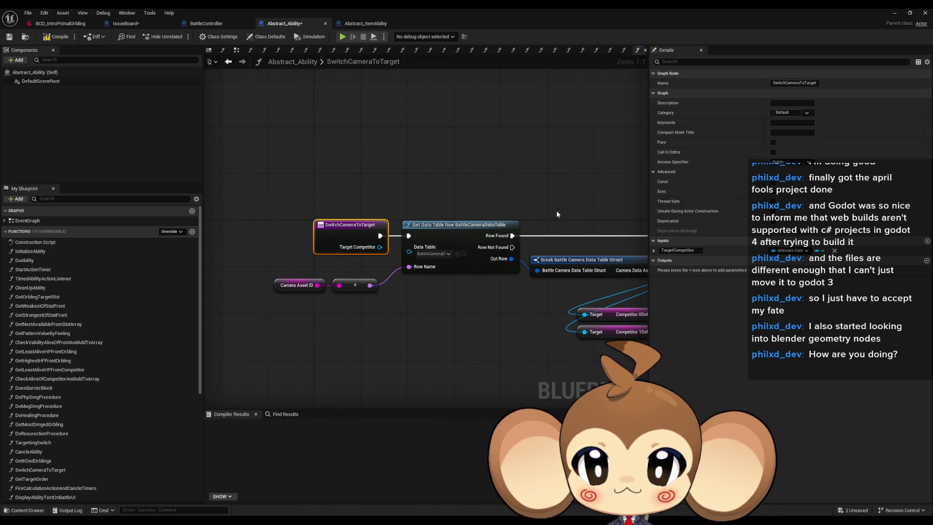
pyautogui.moveTo(557, 214); pyautogui.dragTo(563, 228)
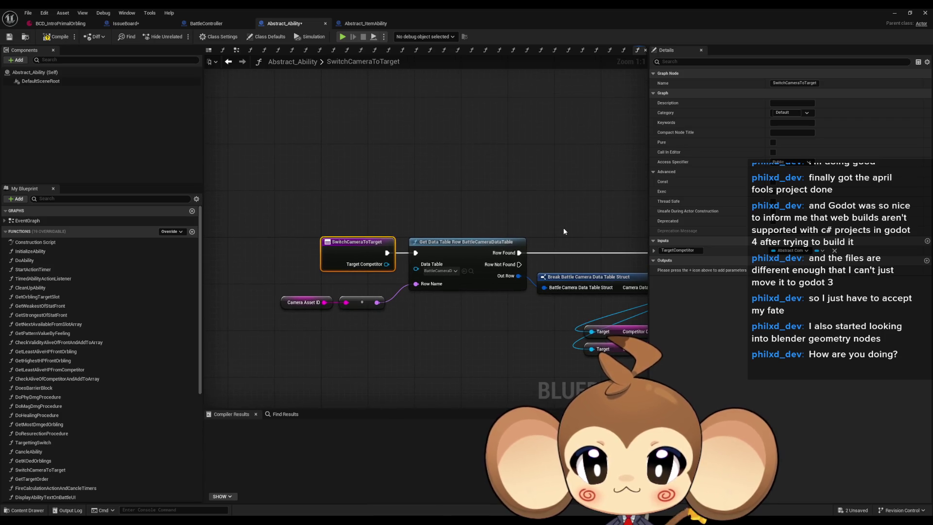
pyautogui.scroll(-3, 565, 227)
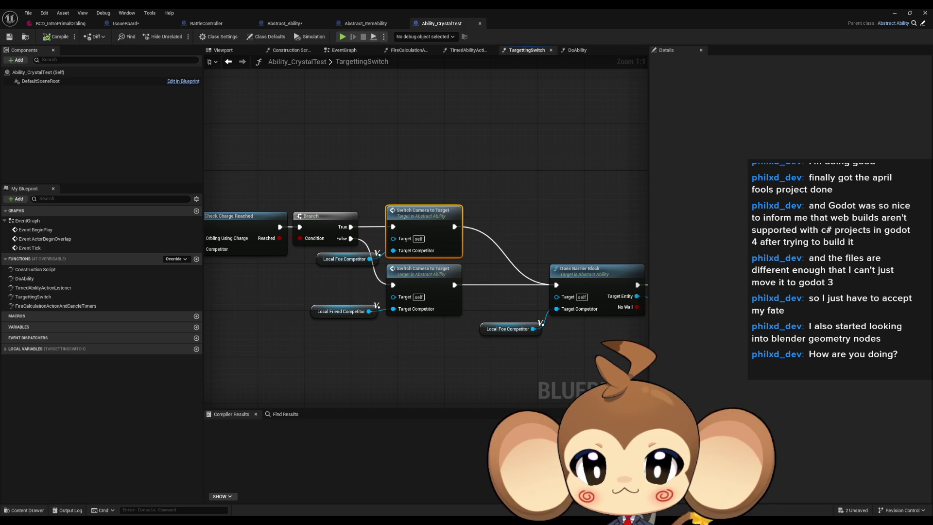
pyautogui.doubleClick(422, 219)
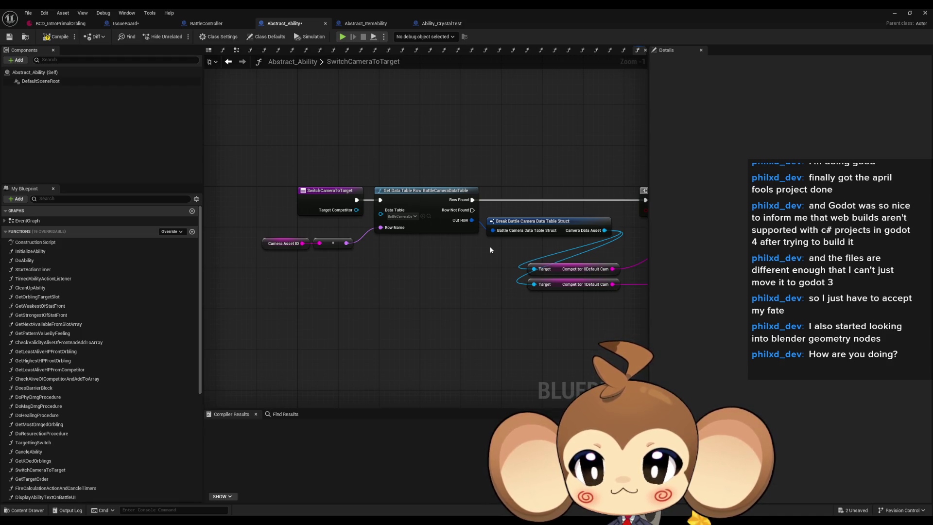
pyautogui.moveTo(489, 246); pyautogui.dragTo(393, 248)
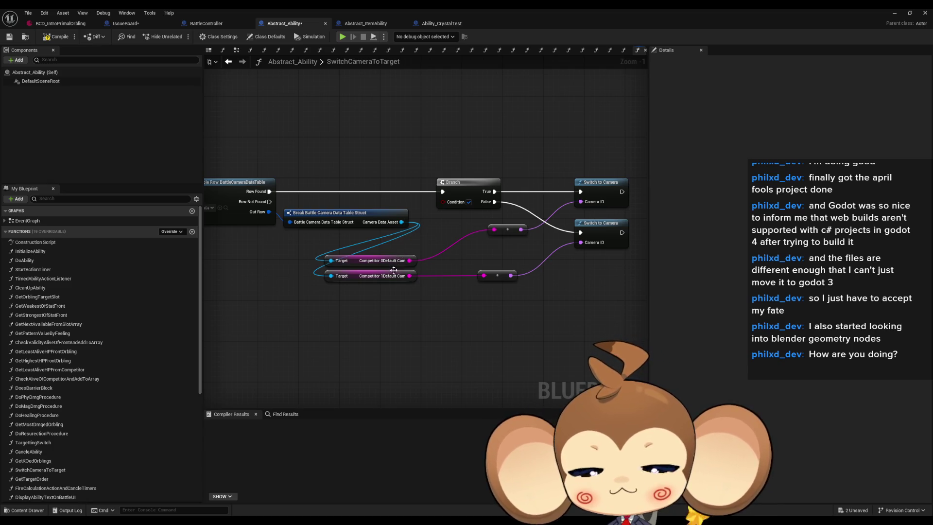
pyautogui.moveTo(394, 267); pyautogui.dragTo(653, 308)
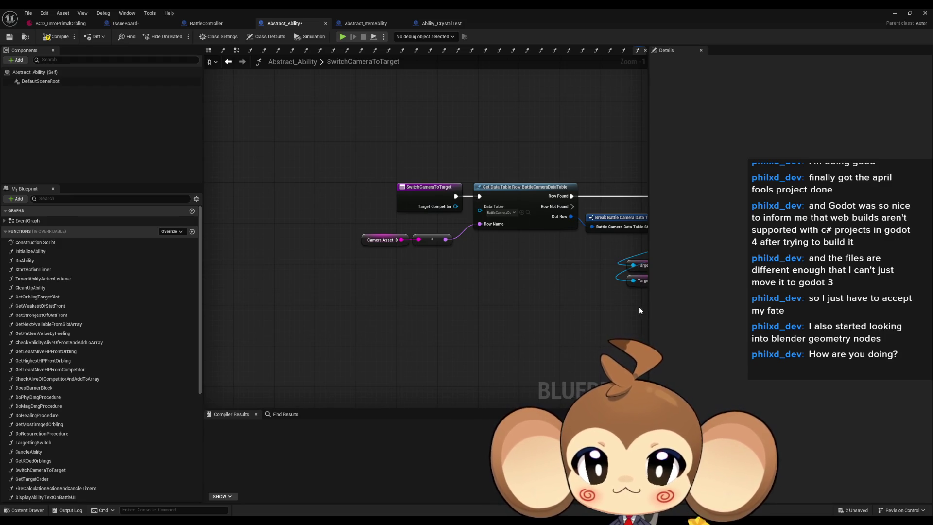
pyautogui.moveTo(624, 286)
pyautogui.mouseDown()
pyautogui.moveTo(444, 265)
pyautogui.moveTo(427, 276)
pyautogui.moveTo(431, 264)
pyautogui.moveTo(510, 258)
pyautogui.moveTo(503, 263)
pyautogui.mouseUp()
pyautogui.scroll(-3, 162, 329)
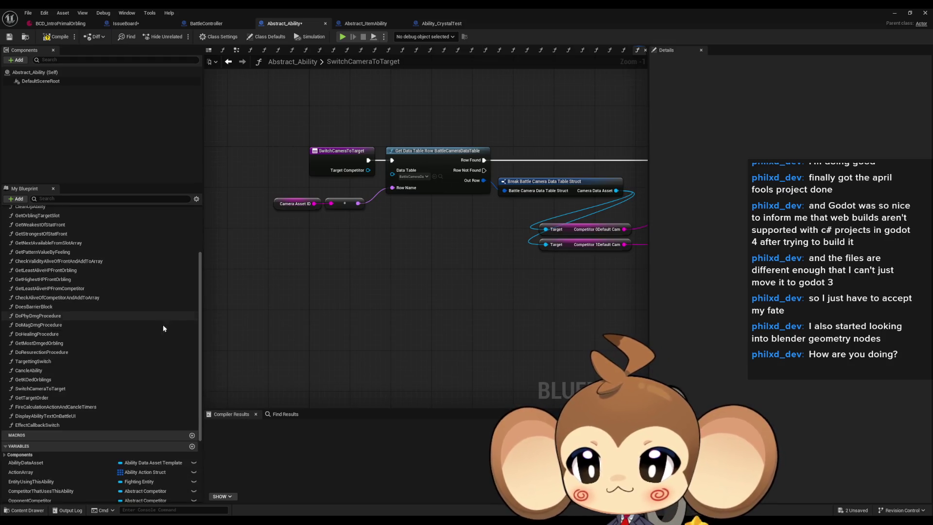
pyautogui.scroll(-5, 162, 329)
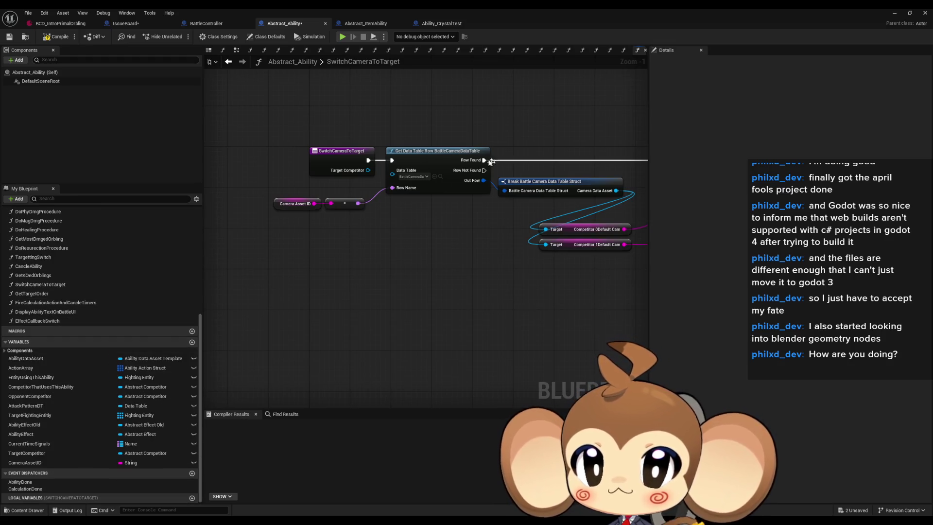
# - Find references to CameraAssetID and jump to where InitializeAbility sets it
pyautogui.rightClick(25, 464)
pyautogui.moveTo(53, 418)
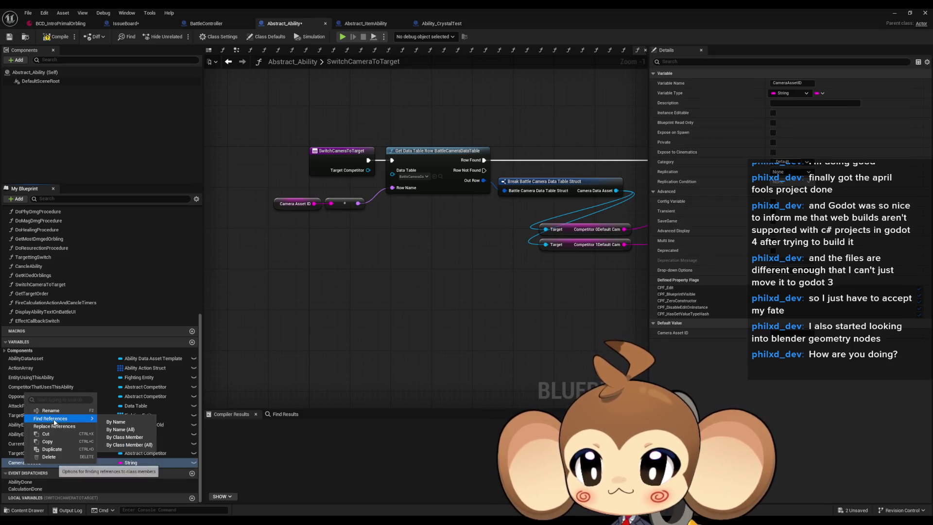
pyautogui.click(124, 437)
pyautogui.doubleClick(244, 444)
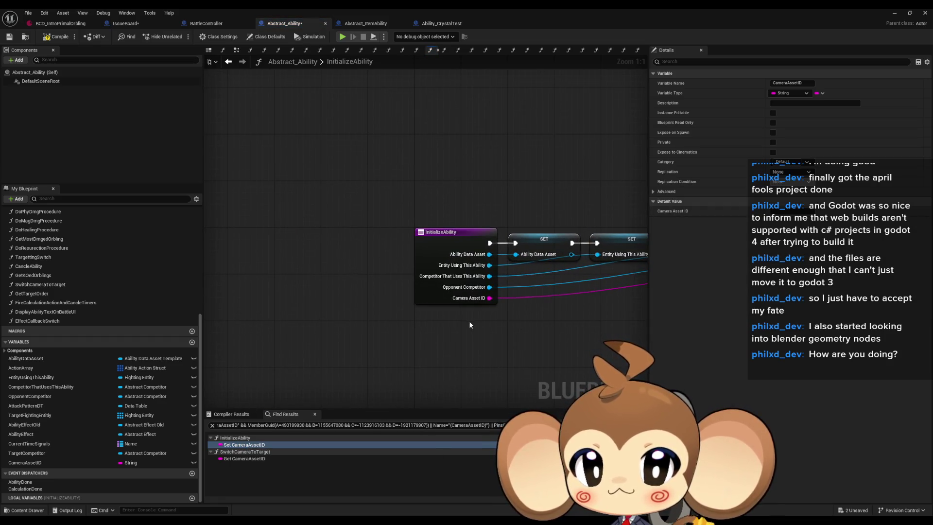
pyautogui.moveTo(506, 318); pyautogui.dragTo(388, 336)
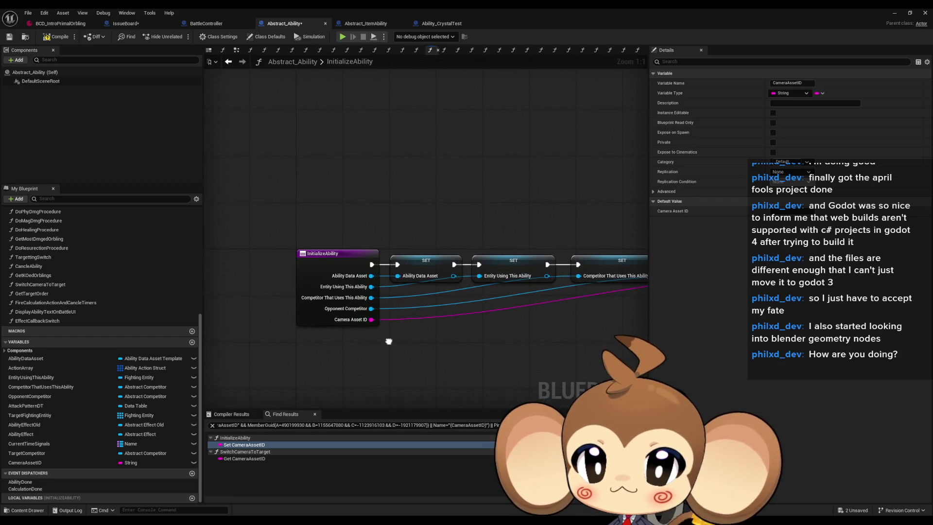
# - Find all InitializeAbility calls and open the one in BattleController's 0_DoItemUse graph
pyautogui.rightClick(307, 306)
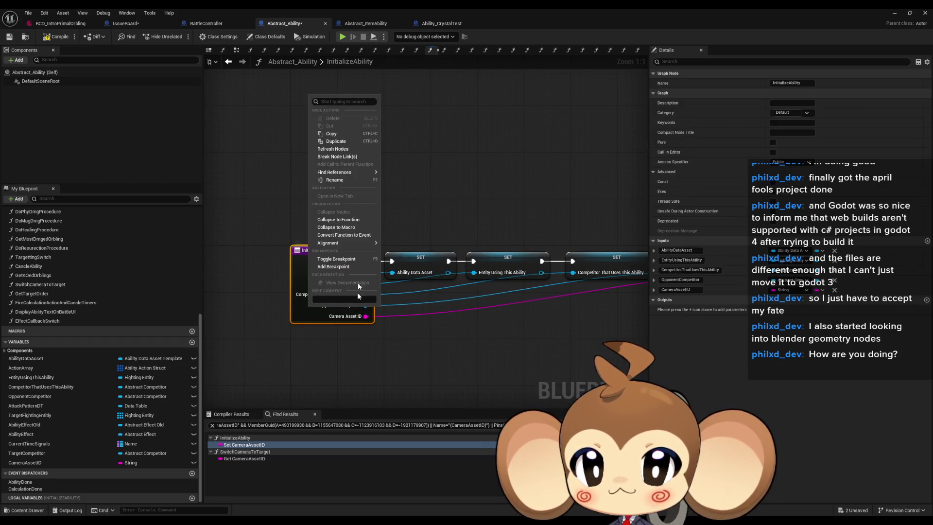
pyautogui.moveTo(333, 172)
pyautogui.click(401, 198)
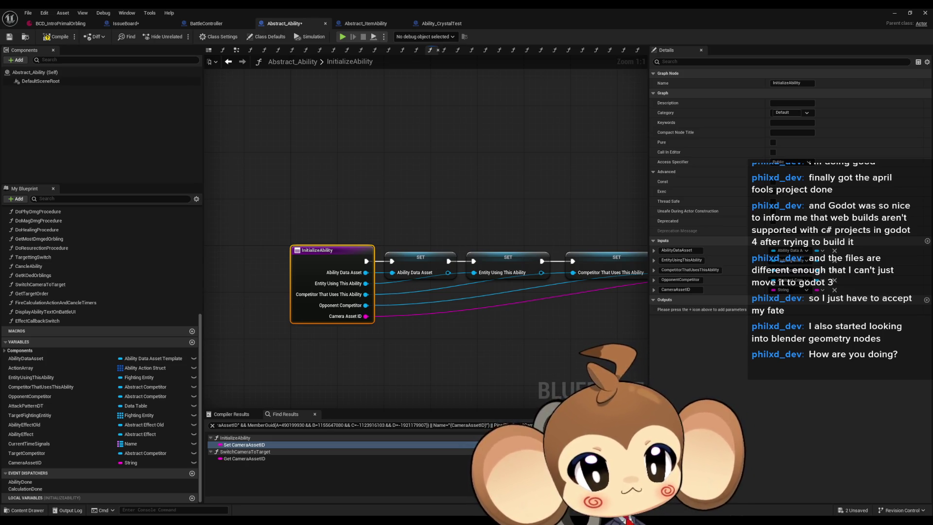
pyautogui.click(206, 23)
pyautogui.moveTo(525, 277); pyautogui.dragTo(543, 226)
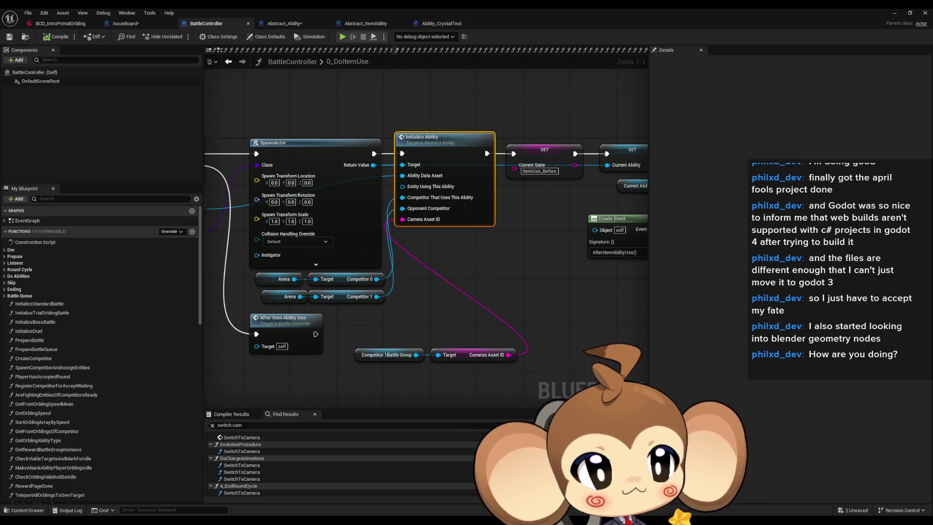
# - Go back to BattleController's 0_DoItemUse graph and open Abstract_Ability's InitializeAbility from the Initialize Ability node
pyautogui.hotkey('alt', 'Left')
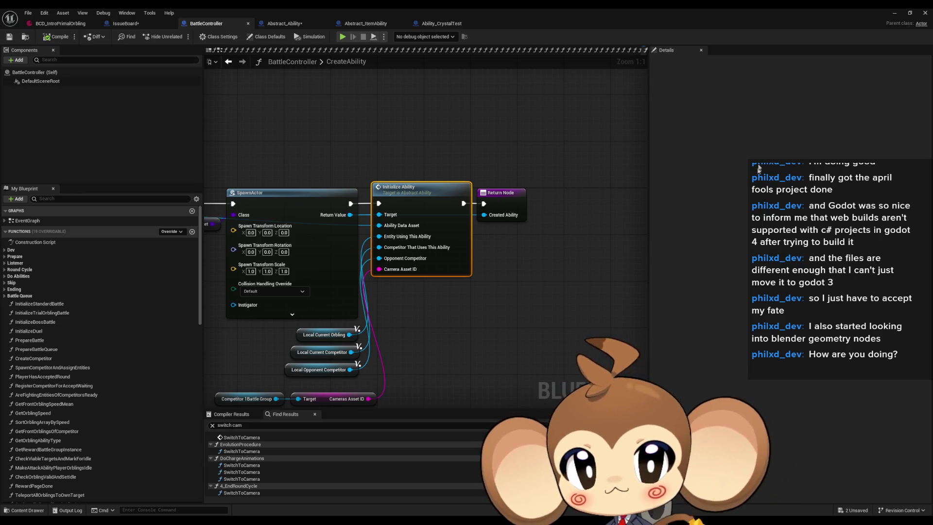
pyautogui.click(892, 13)
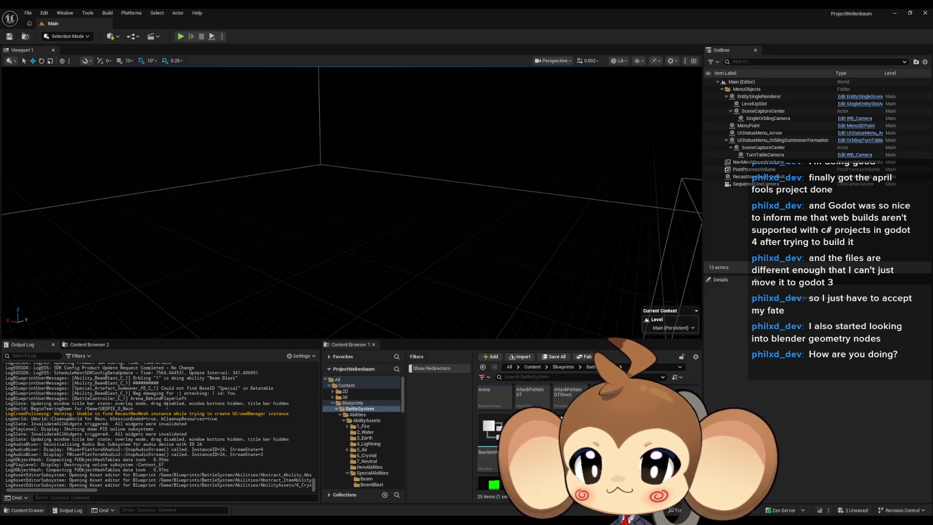
pyautogui.moveTo(402, 515)
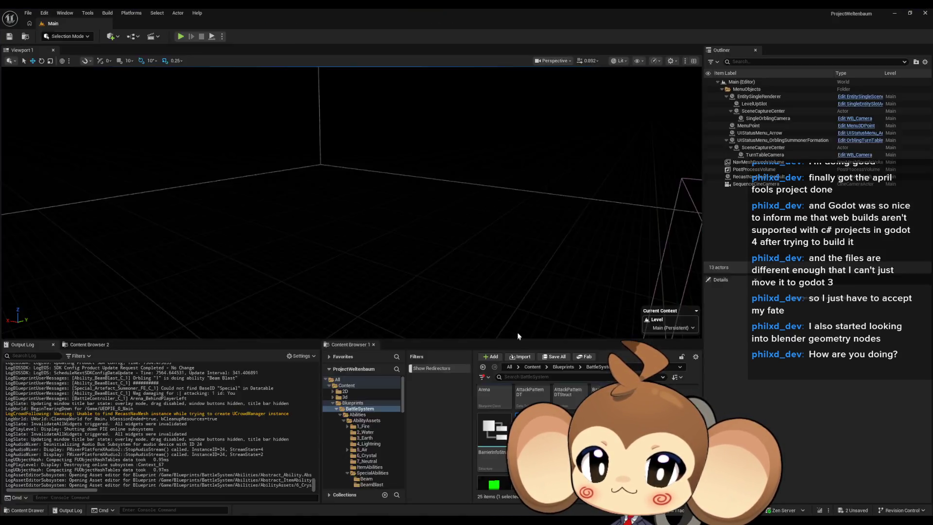
pyautogui.click(477, 486)
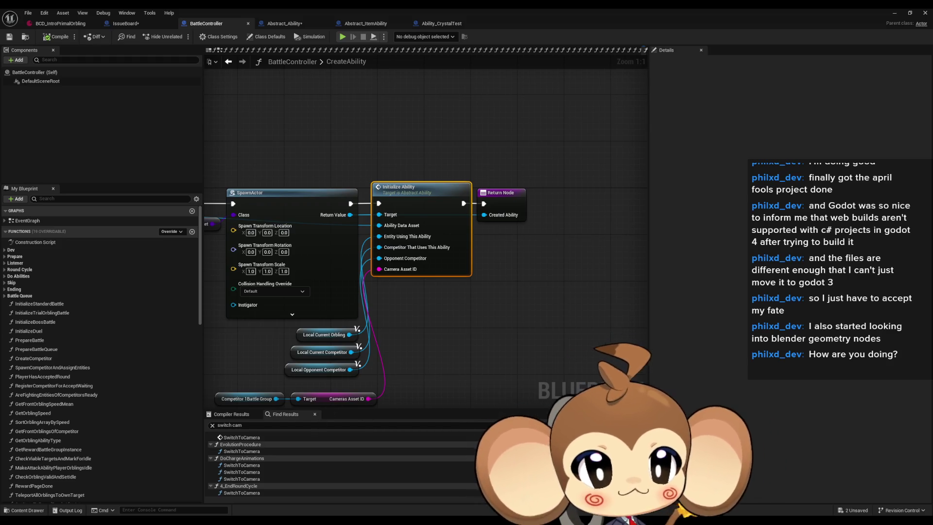
pyautogui.hotkey('alt', 'Left')
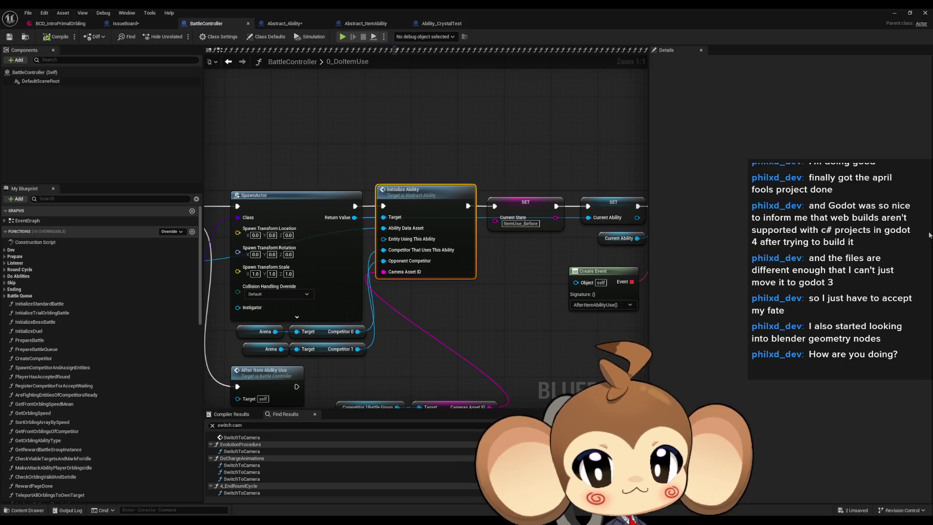
pyautogui.scroll(-3, 480, 249)
pyautogui.moveTo(480, 255); pyautogui.dragTo(552, 233)
pyautogui.scroll(2, 533, 250)
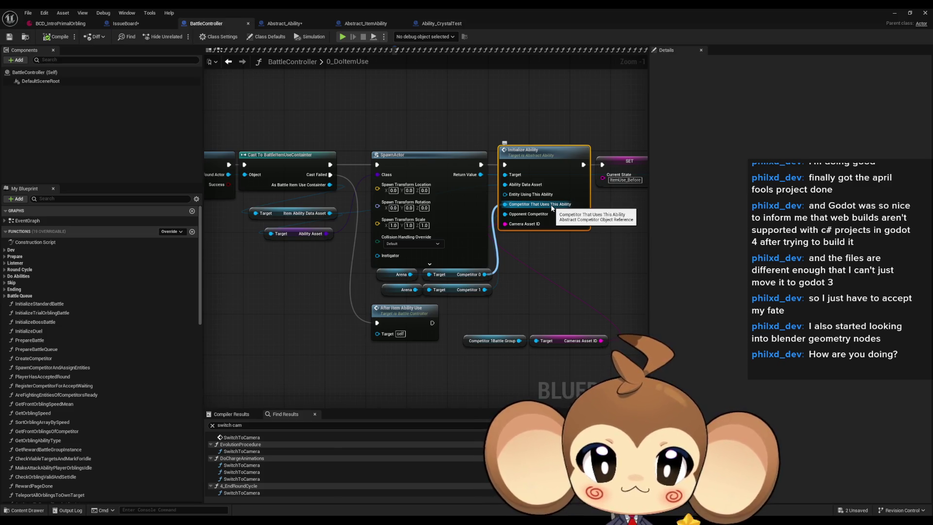
pyautogui.moveTo(569, 219); pyautogui.dragTo(536, 227)
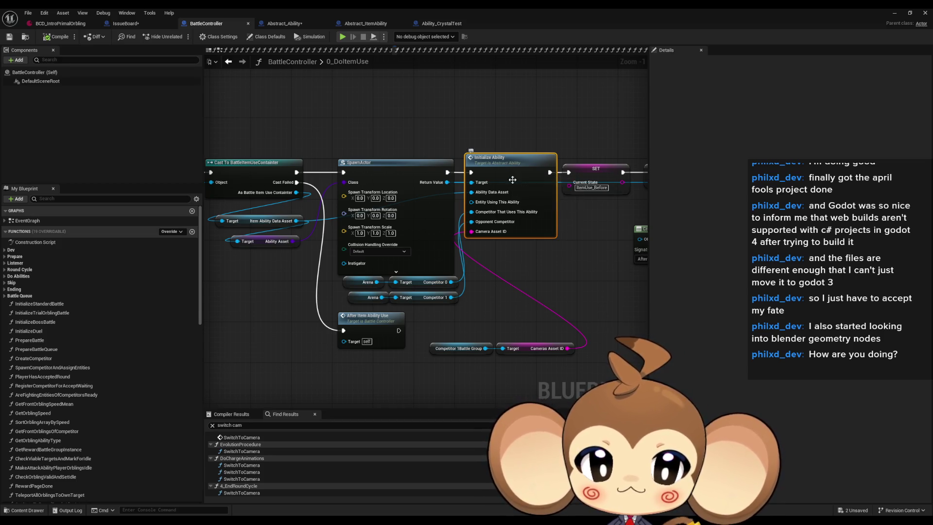
pyautogui.doubleClick(512, 179)
pyautogui.moveTo(424, 275); pyautogui.dragTo(433, 277)
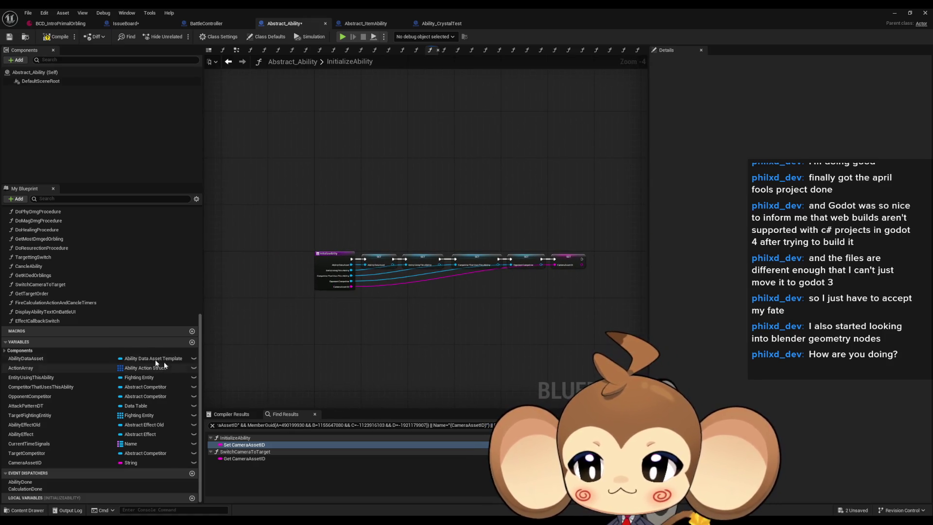
# - Open SwitchCameraToTarget and undo the last three edits, restoring the deleted nodes
pyautogui.doubleClick(42, 285)
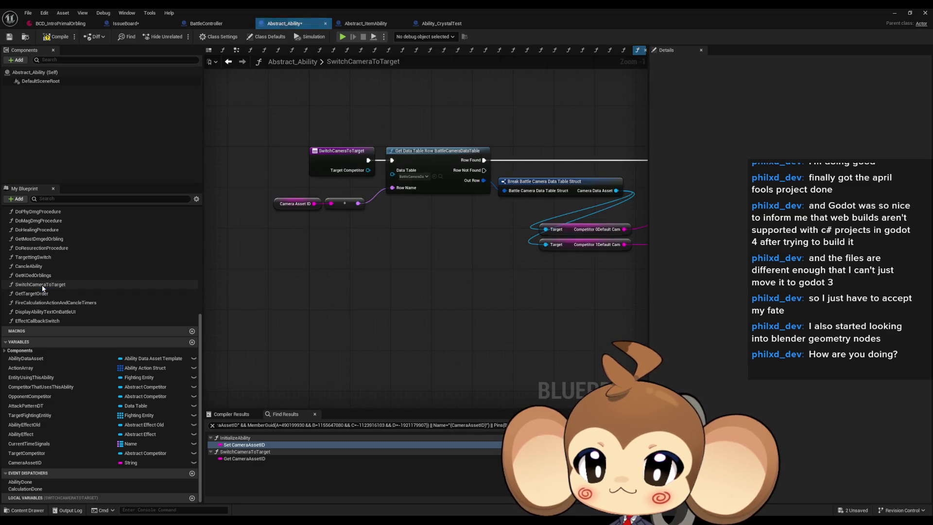
pyautogui.scroll(-2, 411, 343)
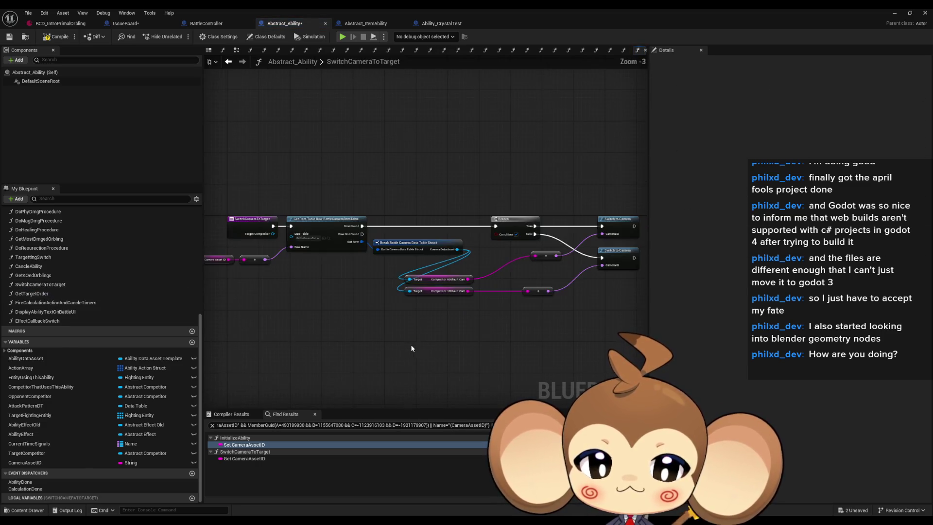
pyautogui.hotkey('ctrl', 'z')
pyautogui.hotkey('ctrl', 'z')
pyautogui.hotkey('ctrl', 'z')
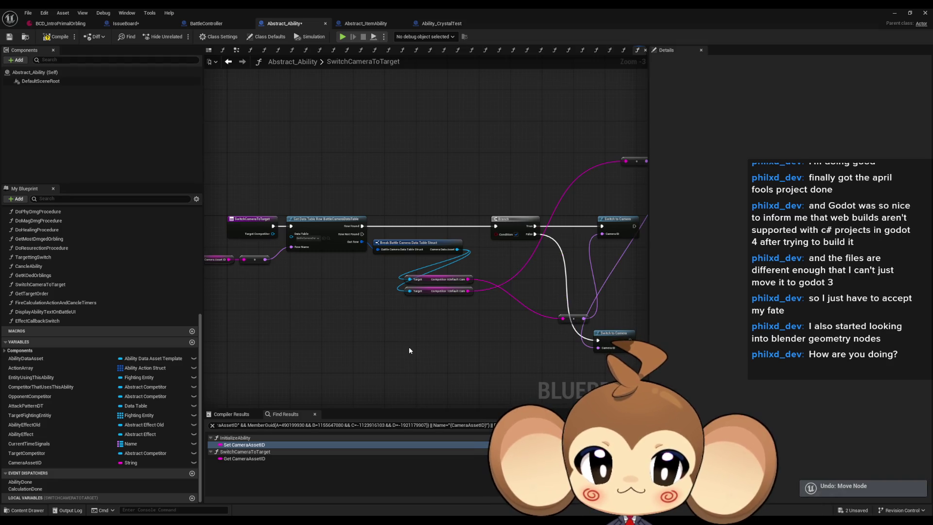
pyautogui.hotkey('ctrl', 'z')
pyautogui.hotkey('ctrl', 'z')
pyautogui.hotkey('ctrl', 'z')
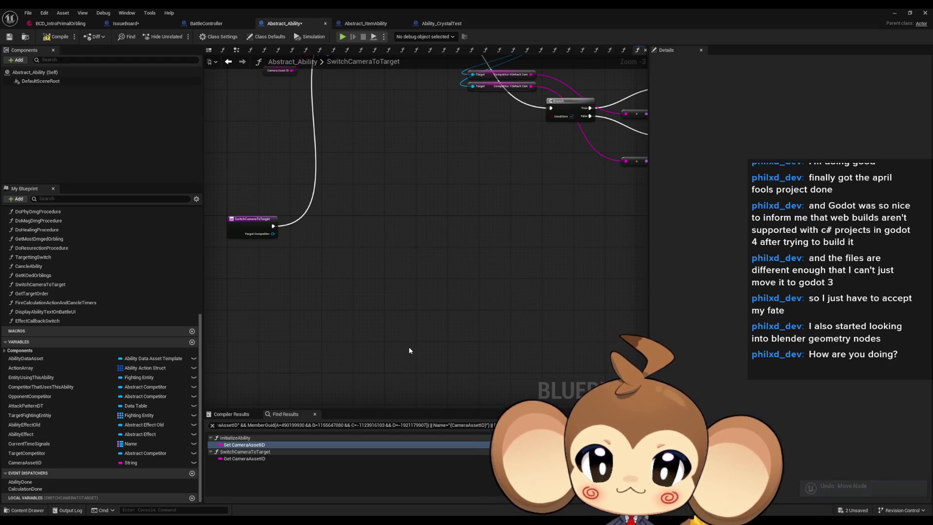
pyautogui.hotkey('ctrl', 'z')
pyautogui.hotkey('ctrl', 'z')
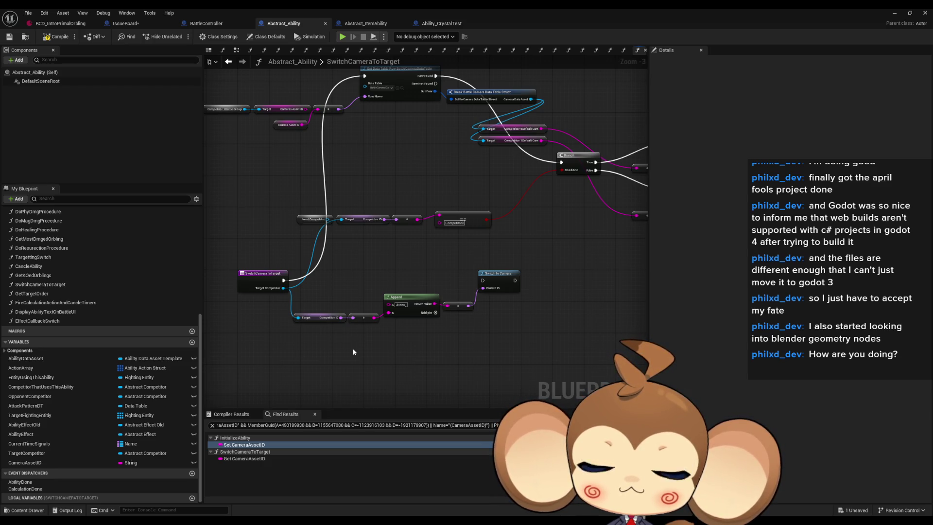
# - Delete the Local Competitor getter and the lower Append/Switch to Camera chain
pyautogui.click(313, 219)
pyautogui.press('Delete')
pyautogui.moveTo(328, 261); pyautogui.dragTo(517, 354)
pyautogui.press('Delete')
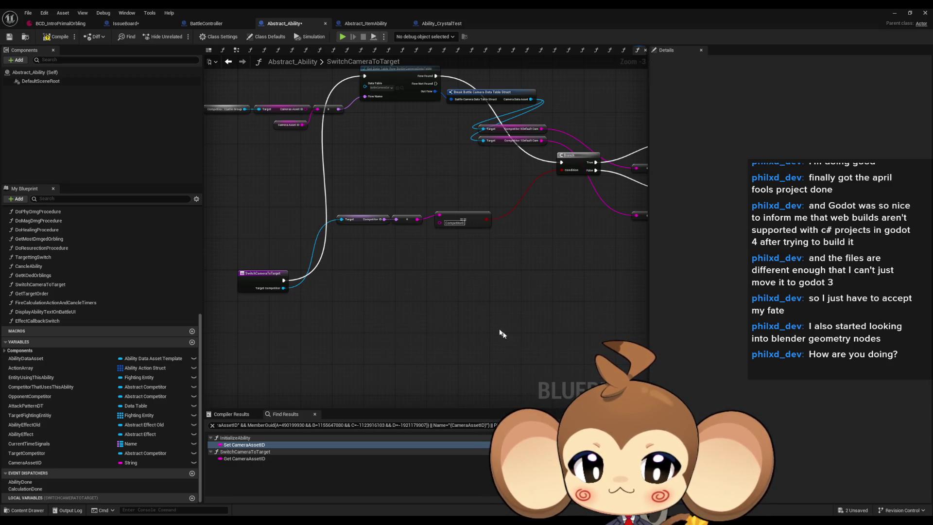
pyautogui.scroll(-1, 442, 301)
pyautogui.moveTo(255, 134)
pyautogui.mouseDown()
pyautogui.moveTo(281, 168)
pyautogui.moveTo(306, 151)
pyautogui.mouseUp()
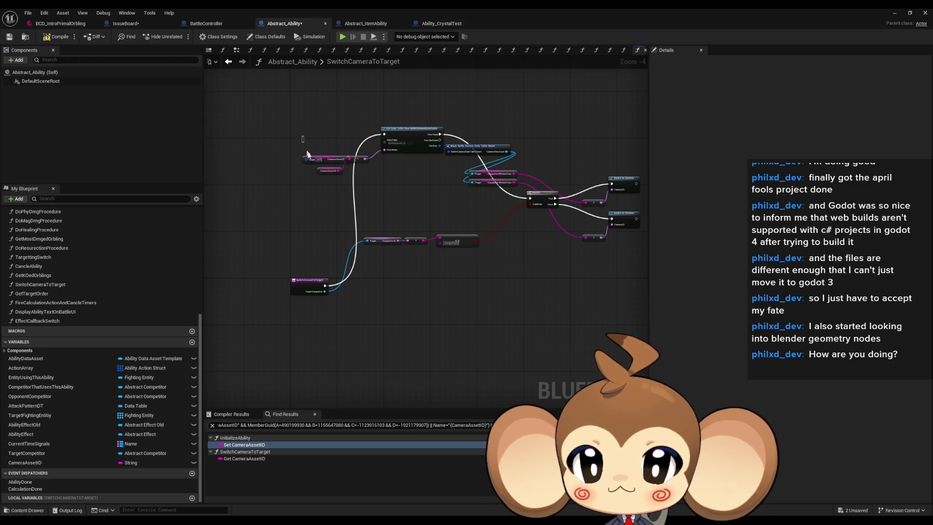
# - Reposition the whole camera-listener graph, nudging the Camera Asset ID node and Branch upward
pyautogui.moveTo(316, 104)
pyautogui.mouseDown()
pyautogui.moveTo(489, 205)
pyautogui.moveTo(640, 267)
pyautogui.mouseUp()
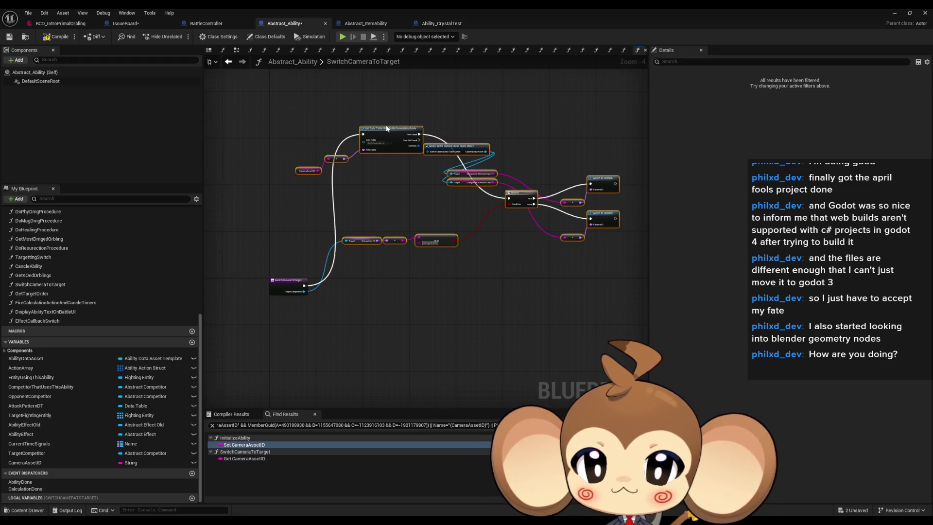
pyautogui.moveTo(388, 127); pyautogui.dragTo(375, 243)
pyautogui.scroll(4, 341, 281)
pyautogui.moveTo(342, 278)
pyautogui.mouseDown()
pyautogui.moveTo(400, 191)
pyautogui.moveTo(477, 188)
pyautogui.mouseUp()
pyautogui.moveTo(311, 267); pyautogui.dragTo(310, 243)
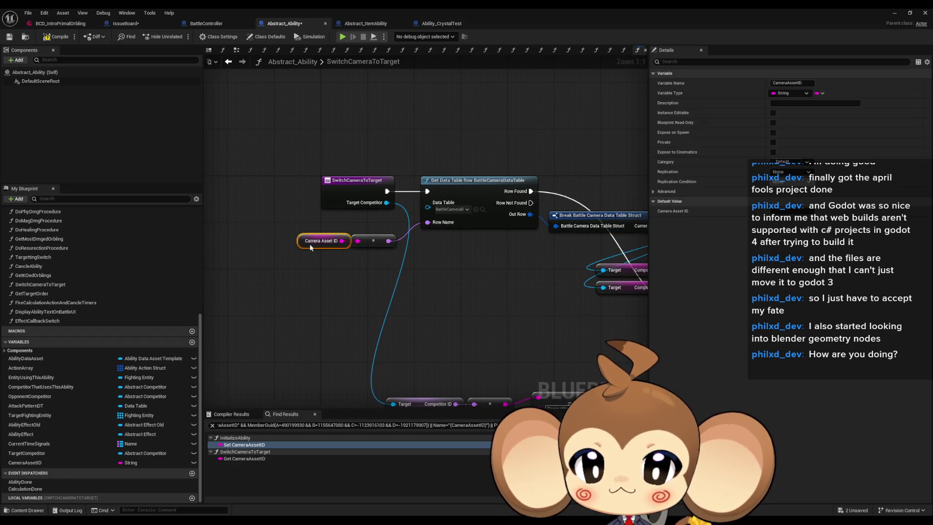
pyautogui.moveTo(470, 264)
pyautogui.mouseDown()
pyautogui.moveTo(270, 226)
pyautogui.moveTo(282, 253)
pyautogui.mouseUp()
pyautogui.moveTo(549, 302)
pyautogui.mouseDown()
pyautogui.moveTo(552, 177)
pyautogui.moveTo(362, 144)
pyautogui.mouseUp()
# - Move the Switch to Camera nodes, reroutes and Competitor ID getters up beside Branch and Get Data Table Row
pyautogui.moveTo(513, 196)
pyautogui.mouseDown()
pyautogui.moveTo(555, 230)
pyautogui.moveTo(531, 130)
pyautogui.mouseUp()
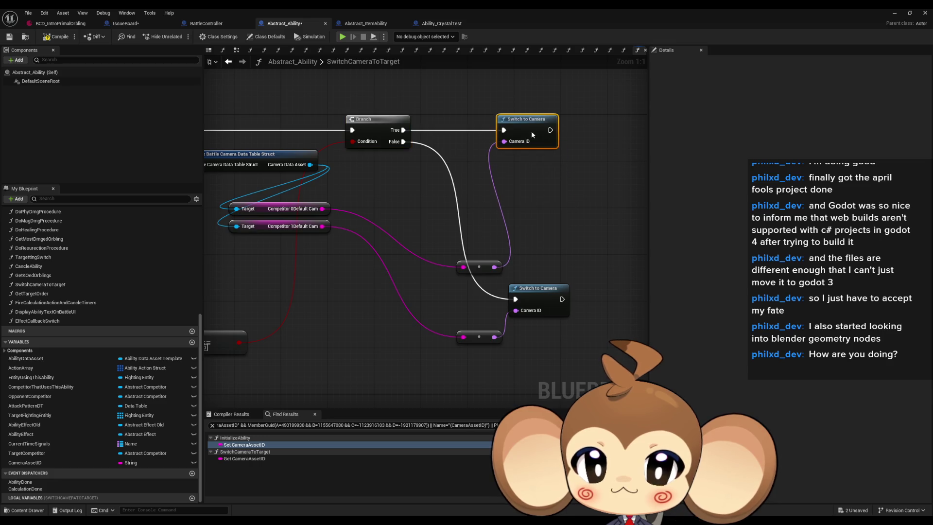
pyautogui.moveTo(531, 290); pyautogui.dragTo(517, 179)
pyautogui.moveTo(479, 267)
pyautogui.mouseDown()
pyautogui.moveTo(456, 202)
pyautogui.moveTo(461, 150)
pyautogui.mouseUp()
pyautogui.moveTo(479, 337)
pyautogui.mouseDown()
pyautogui.moveTo(450, 237)
pyautogui.moveTo(461, 203)
pyautogui.mouseUp()
pyautogui.moveTo(358, 308)
pyautogui.mouseDown()
pyautogui.moveTo(530, 302)
pyautogui.moveTo(311, 369)
pyautogui.mouseUp()
pyautogui.moveTo(498, 357); pyautogui.dragTo(532, 268)
pyautogui.click(511, 346)
pyautogui.moveTo(511, 346); pyautogui.dragTo(584, 214)
pyautogui.scroll(-2, 583, 213)
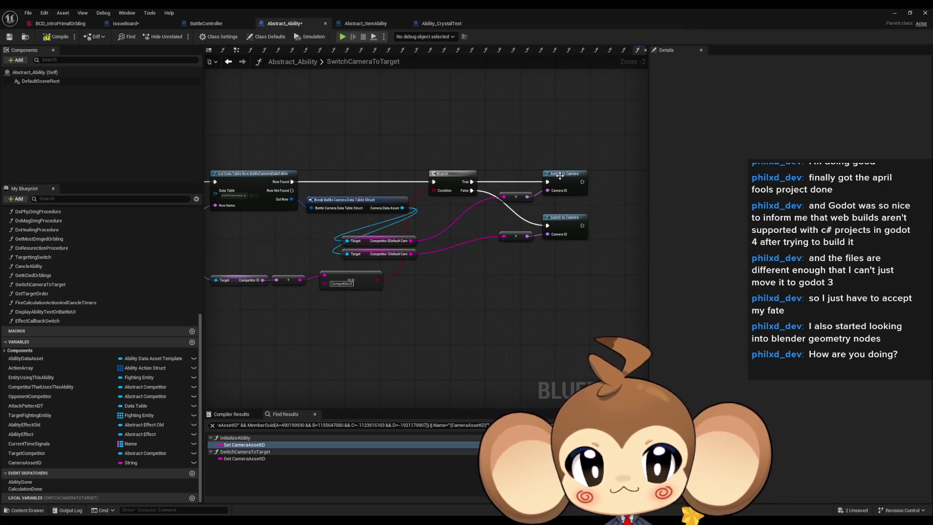
# - Wire a Print String reading 'Error: in ability' after both Switch to Camera nodes
pyautogui.rightClick(541, 171)
pyautogui.click(516, 176)
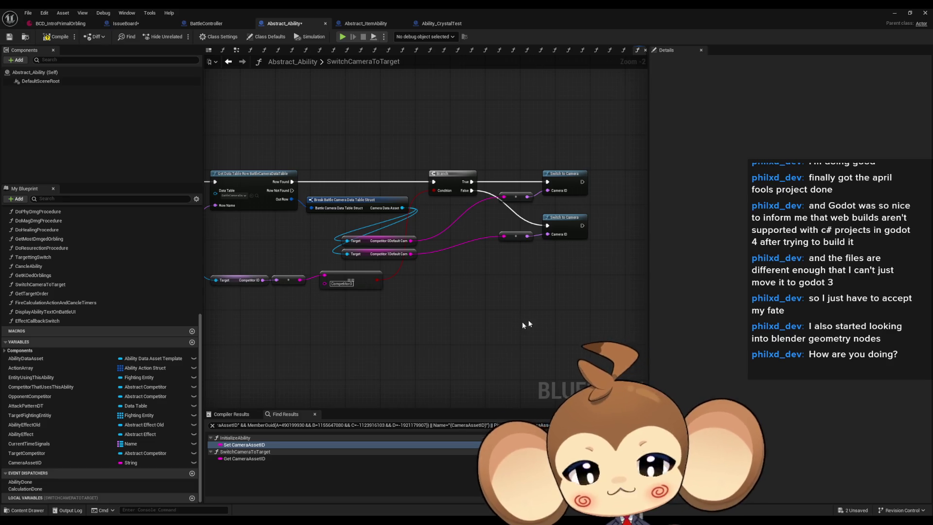
pyautogui.scroll(2, 535, 162)
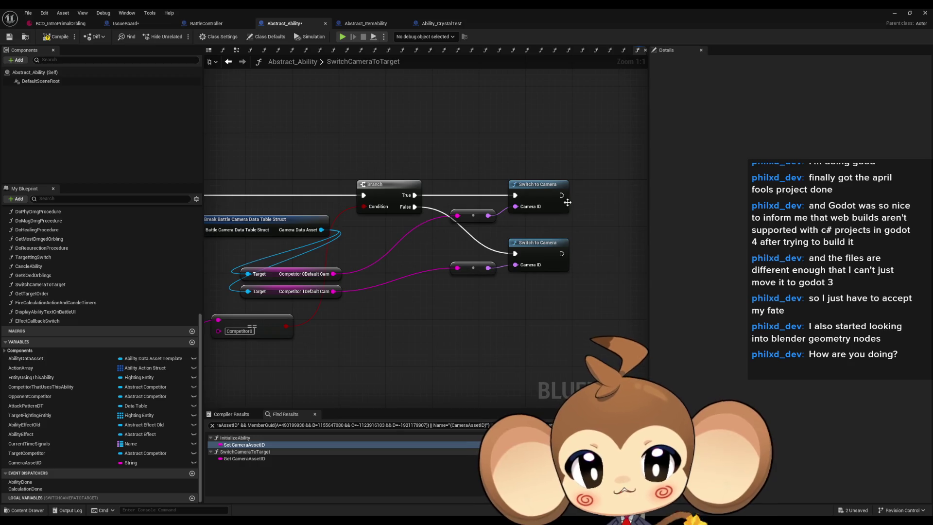
pyautogui.moveTo(562, 195)
pyautogui.mouseDown()
pyautogui.moveTo(596, 197)
pyautogui.moveTo(603, 217)
pyautogui.mouseUp()
pyautogui.write('pri')
pyautogui.click(631, 265)
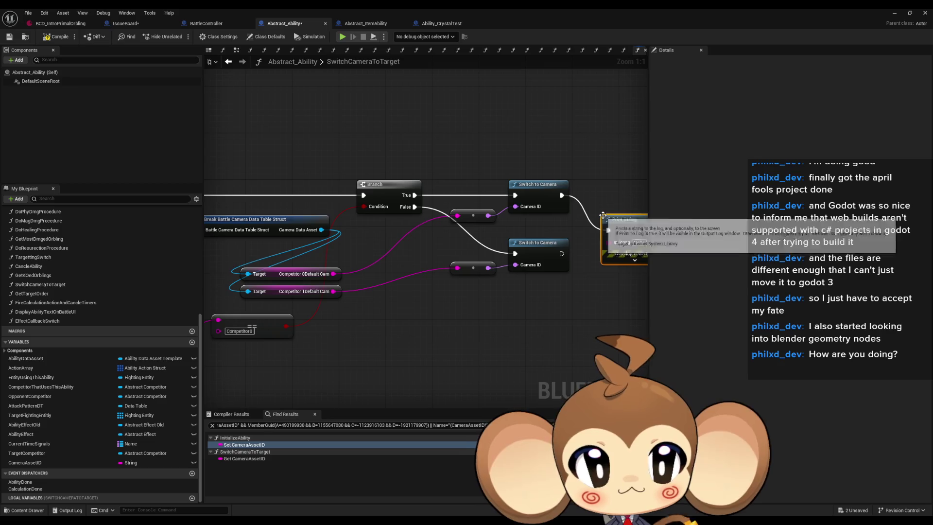
pyautogui.moveTo(535, 255)
pyautogui.mouseDown()
pyautogui.moveTo(585, 245)
pyautogui.moveTo(582, 232)
pyautogui.mouseUp()
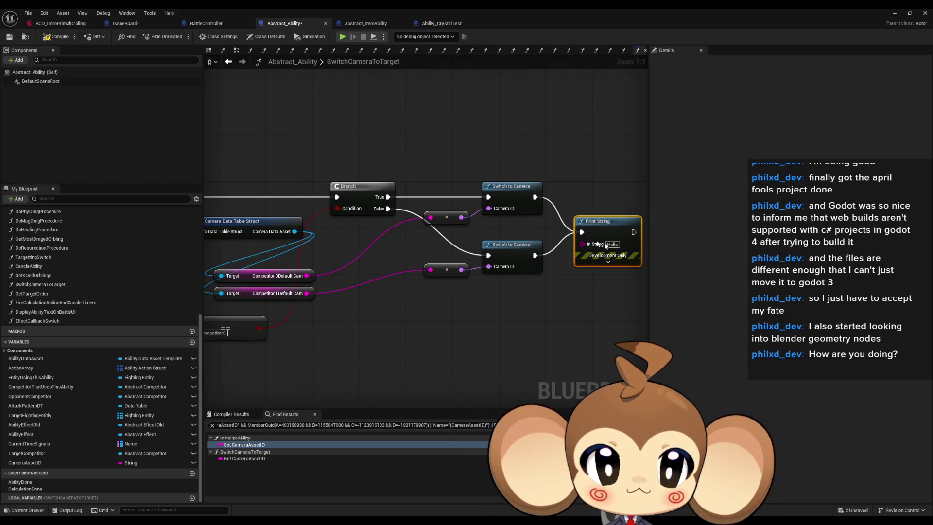
pyautogui.write('E')
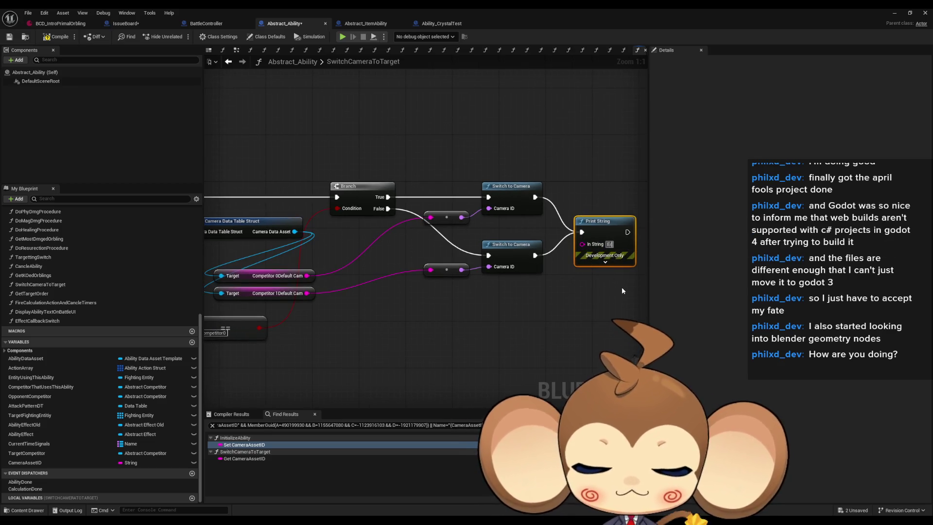
pyautogui.write('rror:')
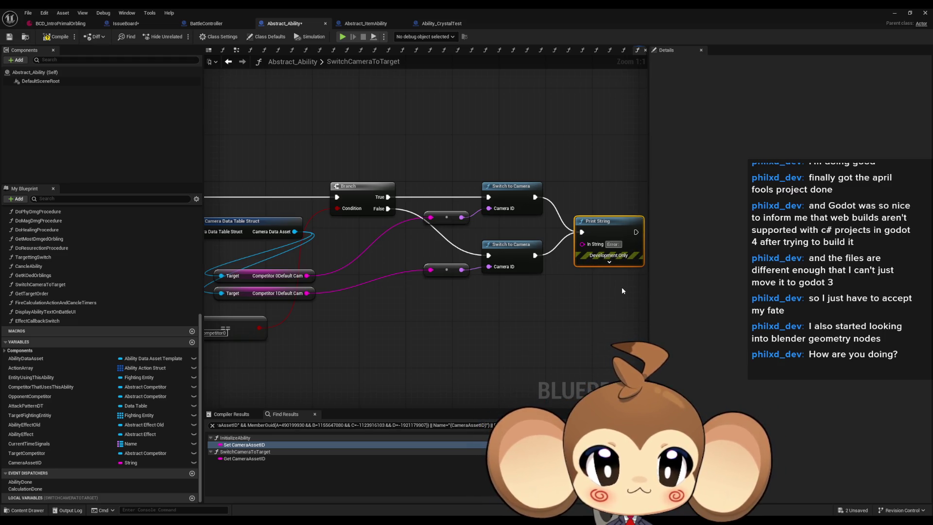
pyautogui.write(' in ability')
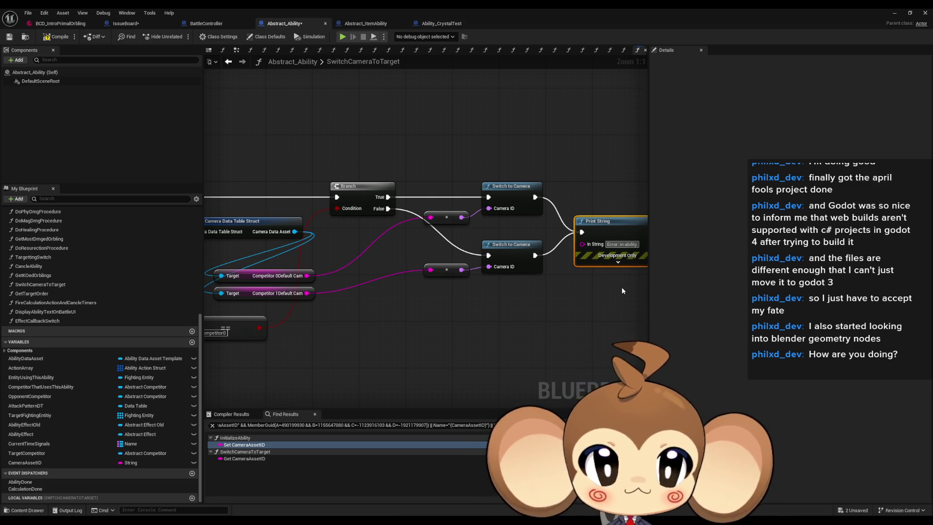
pyautogui.moveTo(622, 291); pyautogui.dragTo(463, 289)
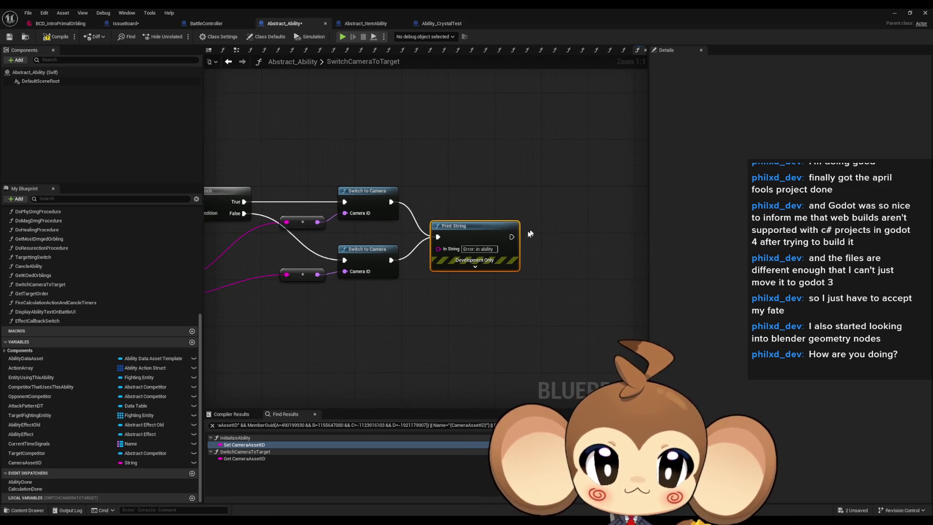
# - Add a second Print String that prints the red output through a conversion node
pyautogui.moveTo(512, 237)
pyautogui.mouseDown()
pyautogui.moveTo(592, 231)
pyautogui.moveTo(625, 216)
pyautogui.mouseUp()
pyautogui.write('print')
pyautogui.press('Return')
pyautogui.moveTo(224, 307)
pyautogui.mouseDown()
pyautogui.moveTo(357, 342)
pyautogui.moveTo(626, 302)
pyautogui.moveTo(627, 235)
pyautogui.mouseUp()
pyautogui.moveTo(389, 254); pyautogui.dragTo(593, 267)
pyautogui.click(573, 314)
pyautogui.scroll(-1, 572, 315)
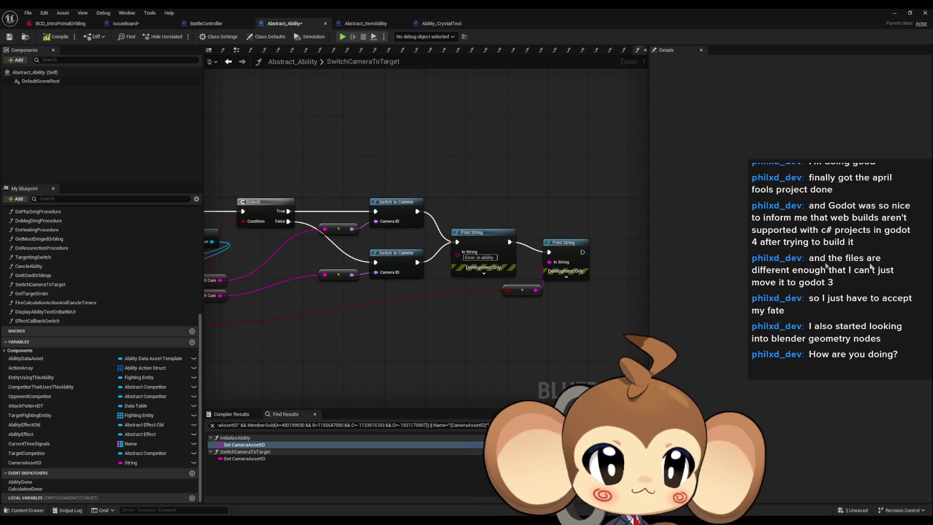
# - Find all references to Switch to Camera by name
pyautogui.rightClick(392, 254)
pyautogui.moveTo(452, 336)
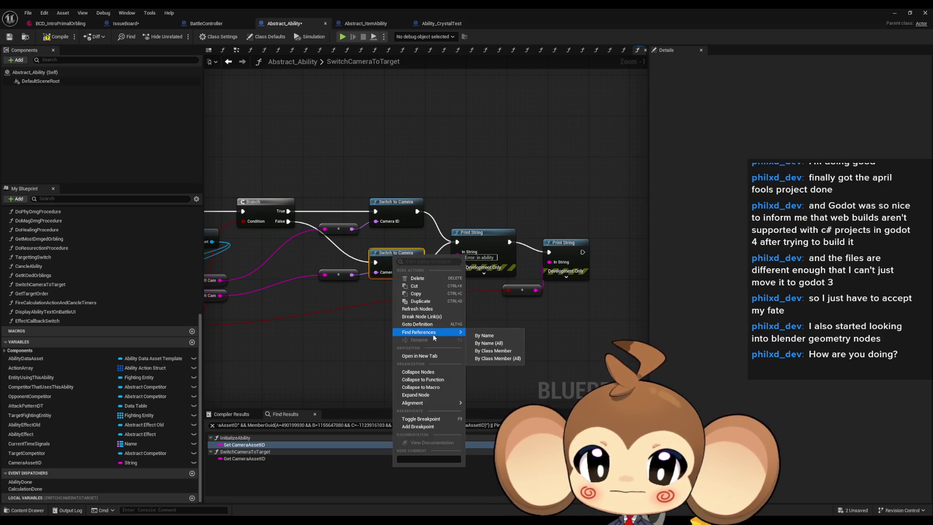
pyautogui.click(494, 357)
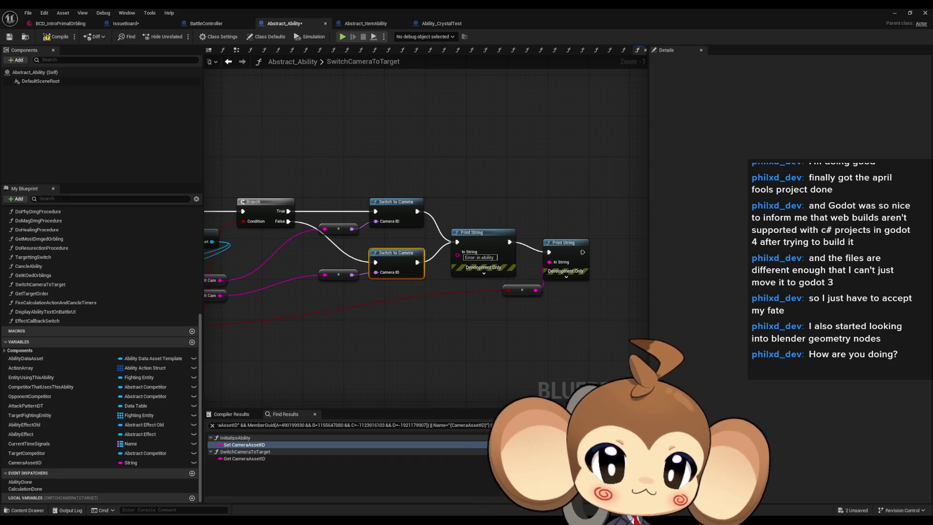
# - Copy the error Print String node
pyautogui.moveTo(475, 210)
pyautogui.mouseDown()
pyautogui.moveTo(572, 264)
pyautogui.moveTo(577, 299)
pyautogui.mouseUp()
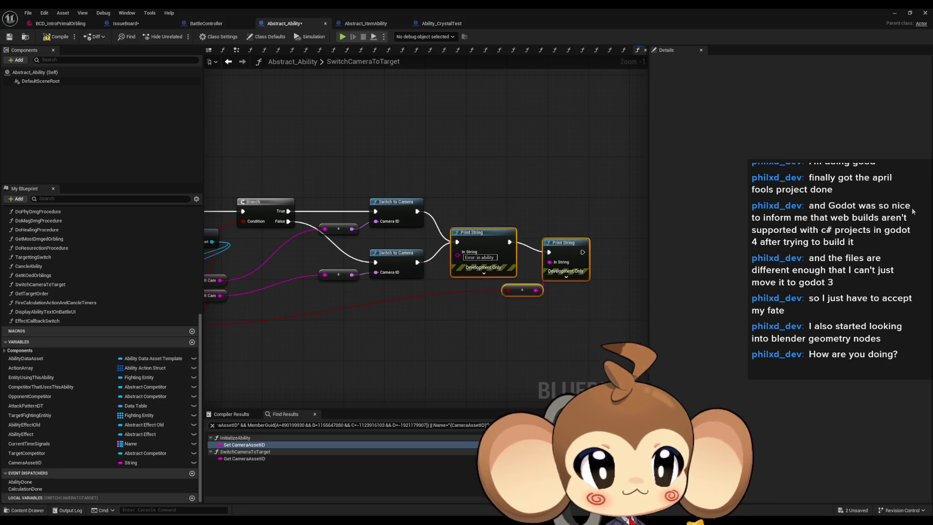
pyautogui.click(483, 233)
pyautogui.hotkey('ctrl', 'Tab')
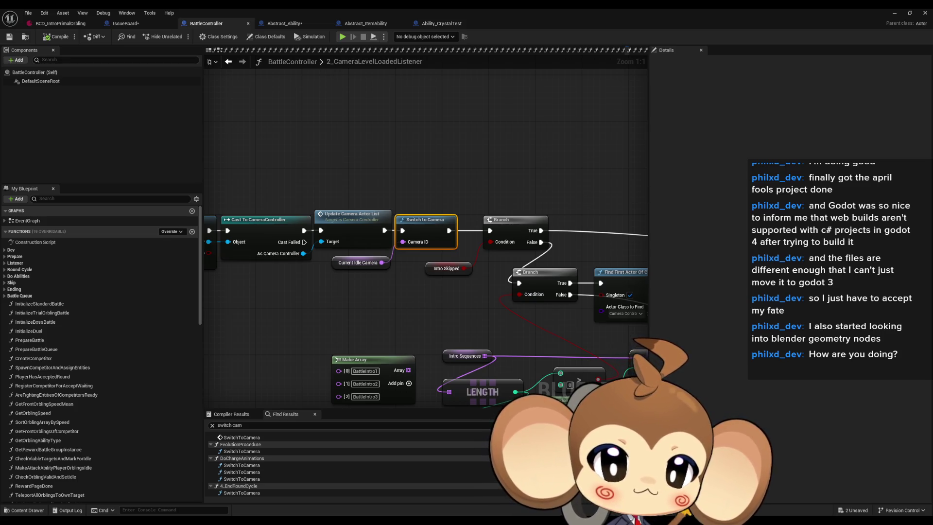
# - In EvolutionProcedure, paste an 'evocam' error Print String wired after Switch to Camera
pyautogui.click(241, 451)
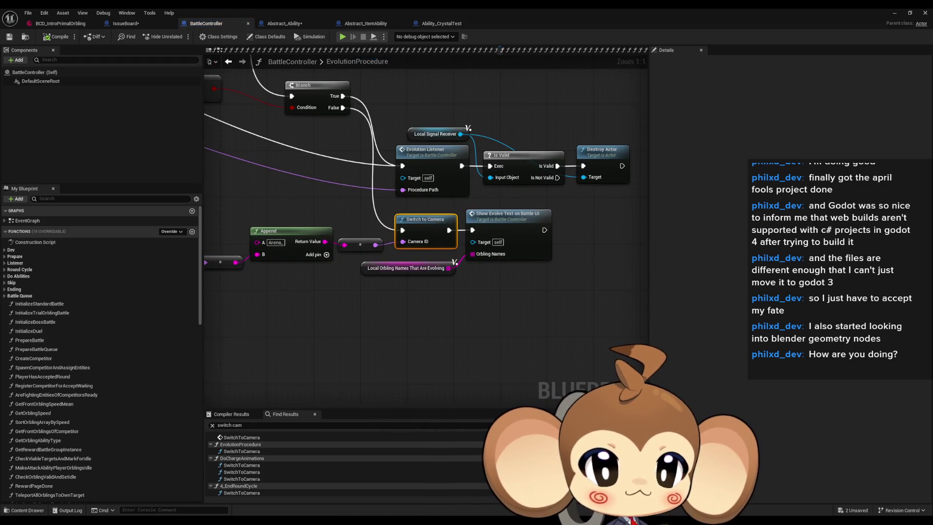
pyautogui.click(413, 307)
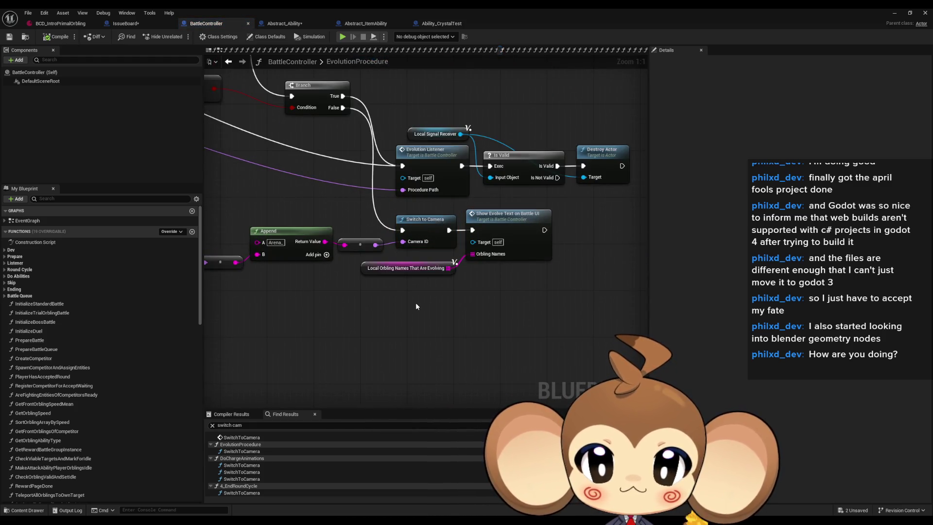
pyautogui.hotkey('ctrl', 'v')
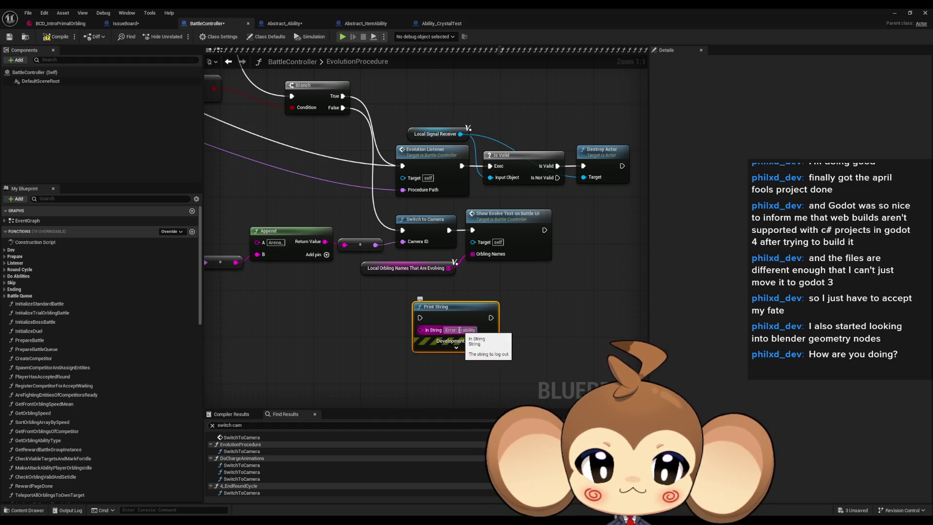
pyautogui.write('evocam')
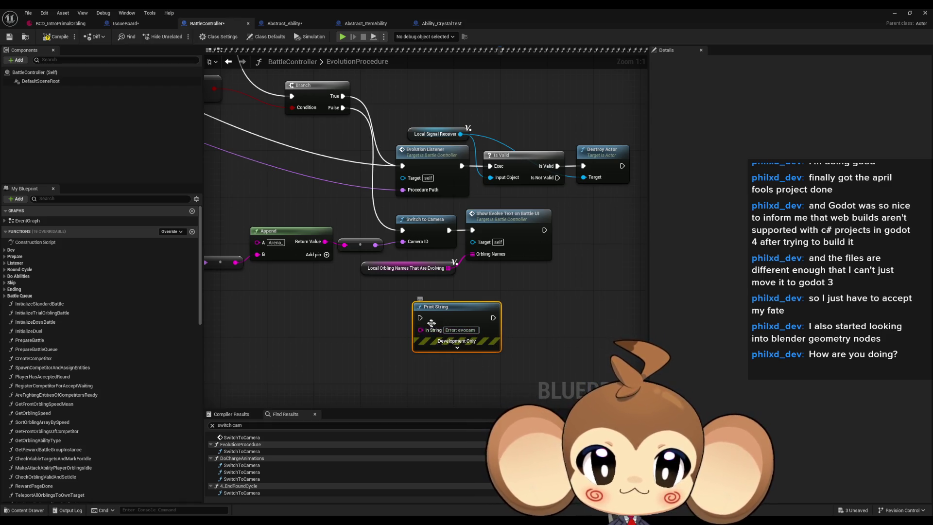
pyautogui.moveTo(421, 321)
pyautogui.mouseDown()
pyautogui.moveTo(462, 248)
pyautogui.moveTo(495, 314)
pyautogui.mouseUp()
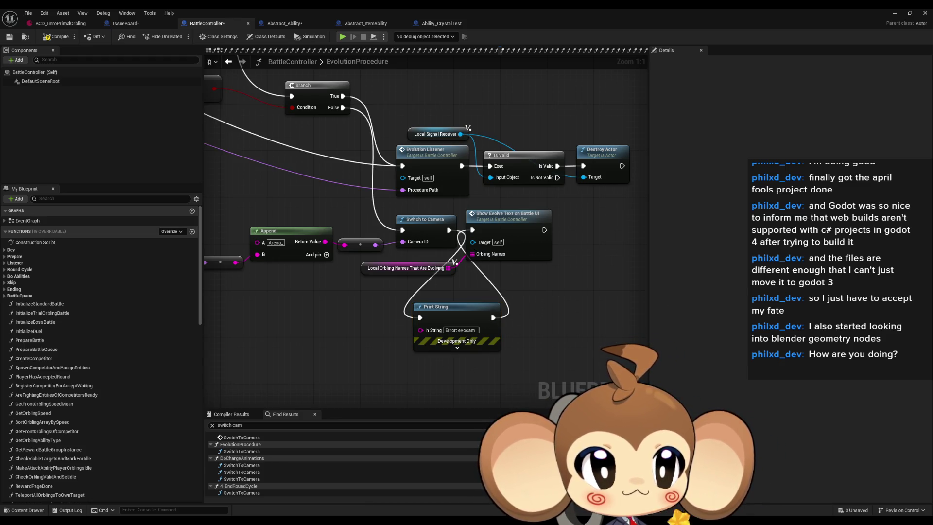
# - In DoChargeAnimations, delete the extra Append and Switch to Camera chain and paste the error Print String
pyautogui.click(242, 465)
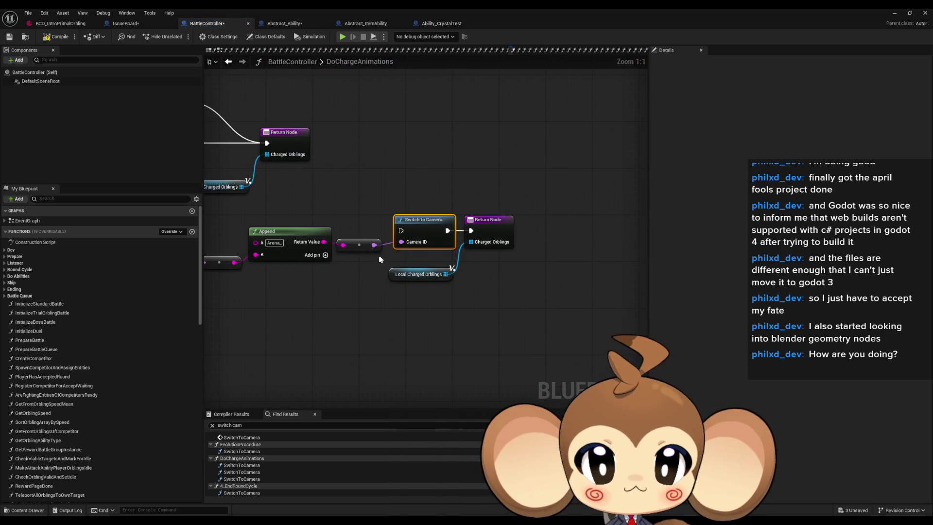
pyautogui.scroll(-3, 380, 220)
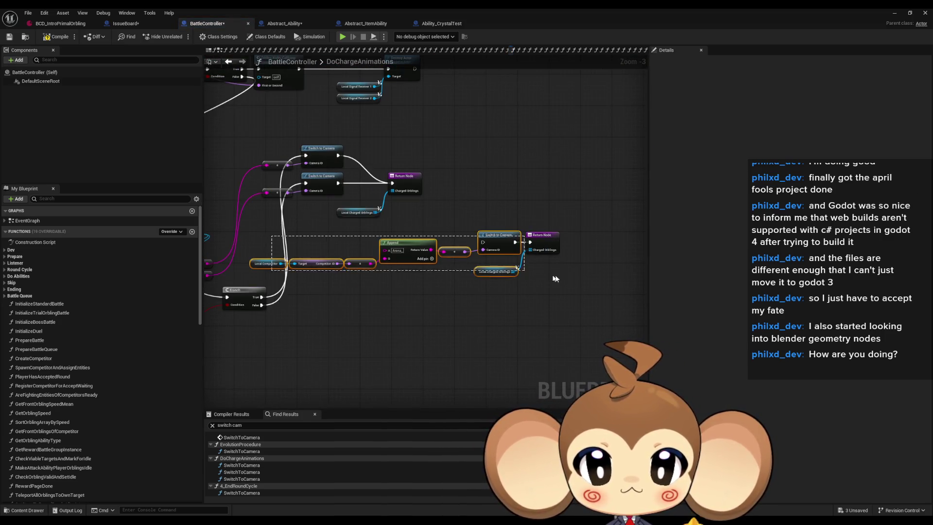
pyautogui.press('Delete')
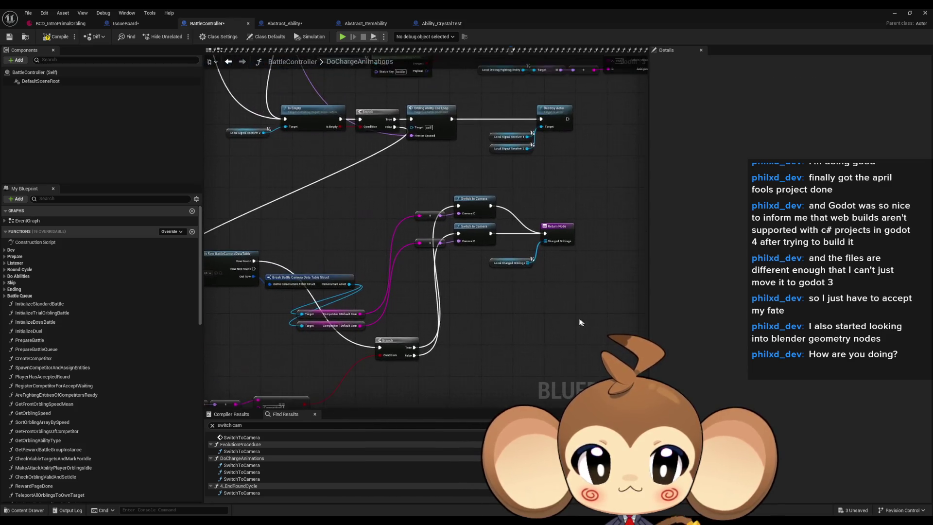
pyautogui.scroll(3, 506, 292)
pyautogui.hotkey('ctrl', 'v')
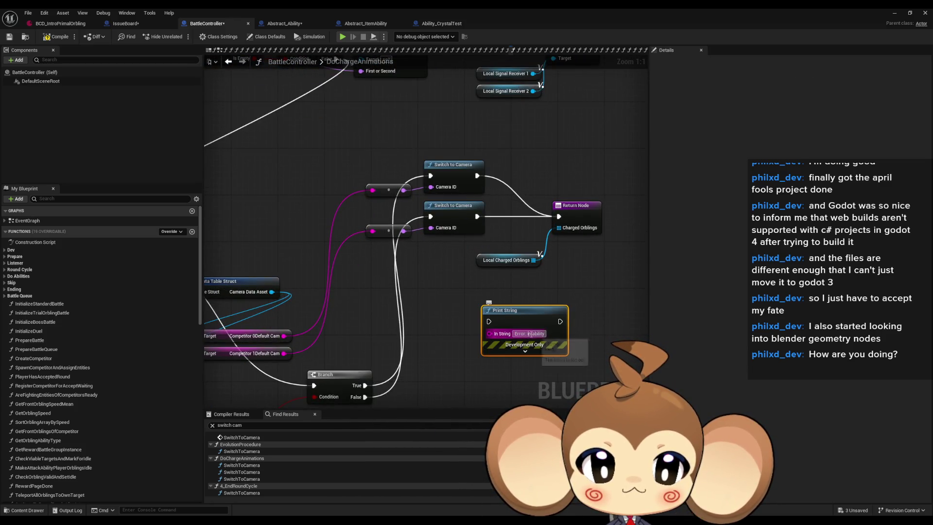
pyautogui.write('o charge cam')
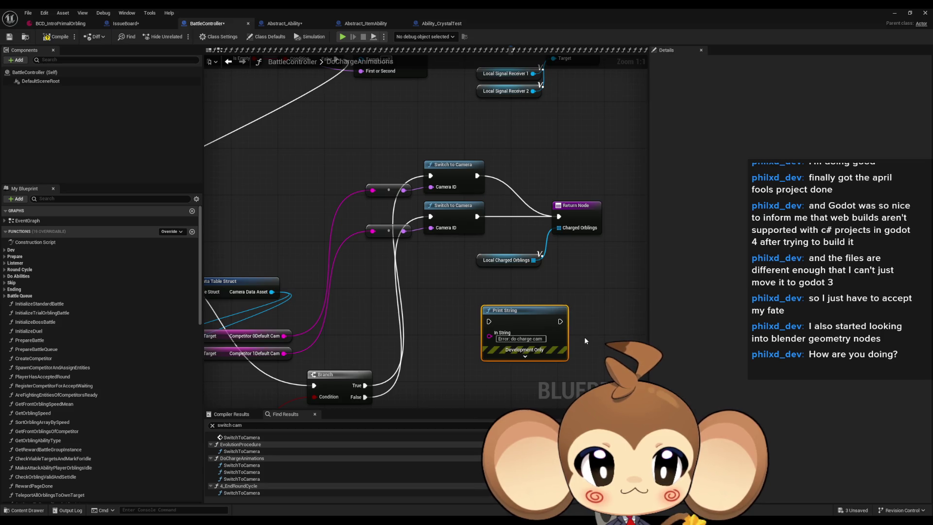
# - Add a second Print String printing the competitor camera, wired on to the Return Node
pyautogui.moveTo(522, 308); pyautogui.dragTo(551, 318)
pyautogui.write('prin')
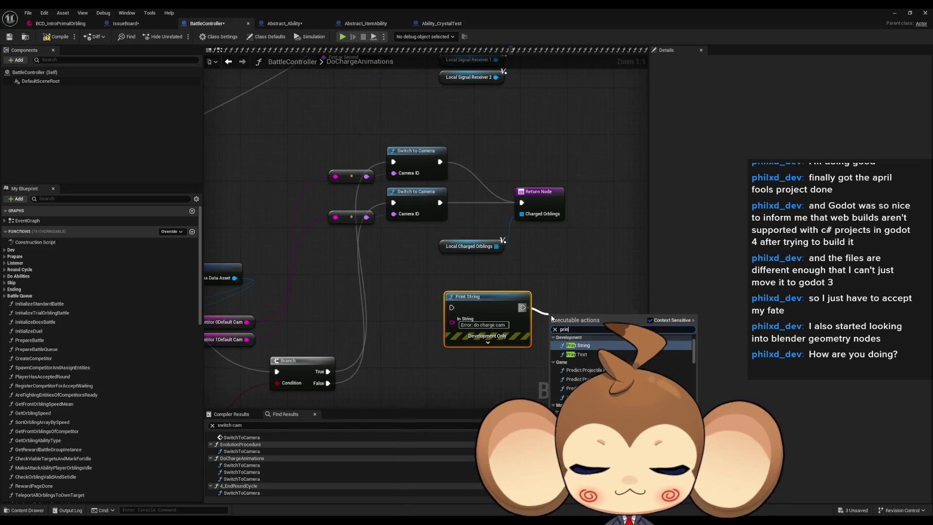
pyautogui.click(578, 345)
pyautogui.scroll(-4, 401, 327)
pyautogui.moveTo(349, 355); pyautogui.dragTo(484, 328)
pyautogui.moveTo(613, 279); pyautogui.dragTo(612, 275)
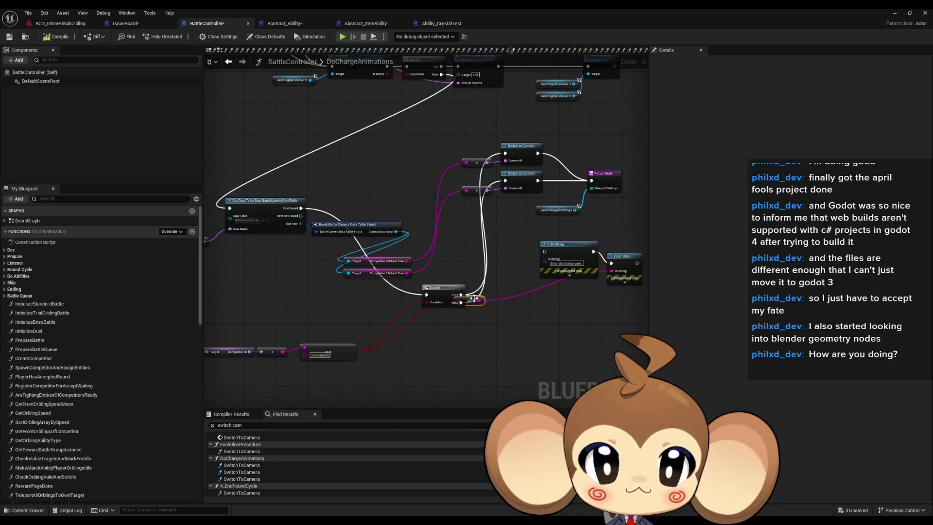
pyautogui.scroll(3, 571, 298)
pyautogui.moveTo(605, 329); pyautogui.dragTo(604, 302)
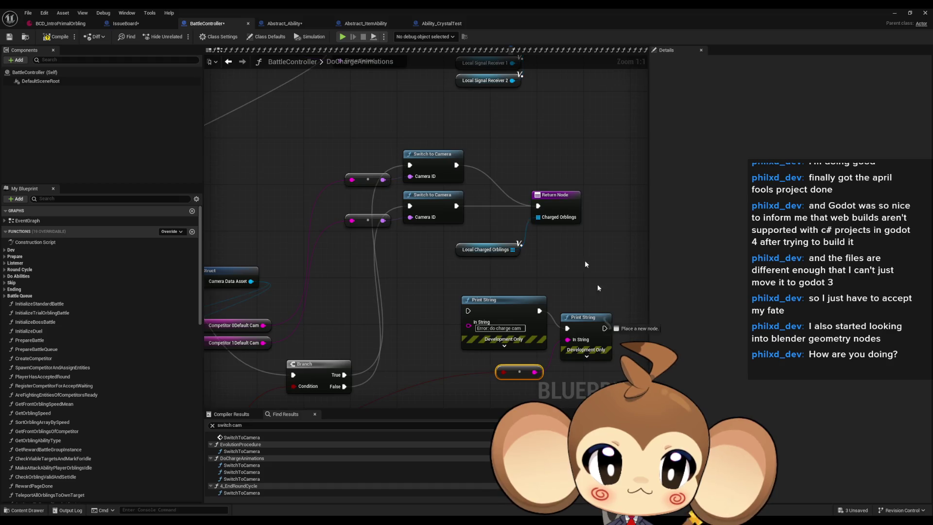
pyautogui.moveTo(539, 203); pyautogui.dragTo(538, 205)
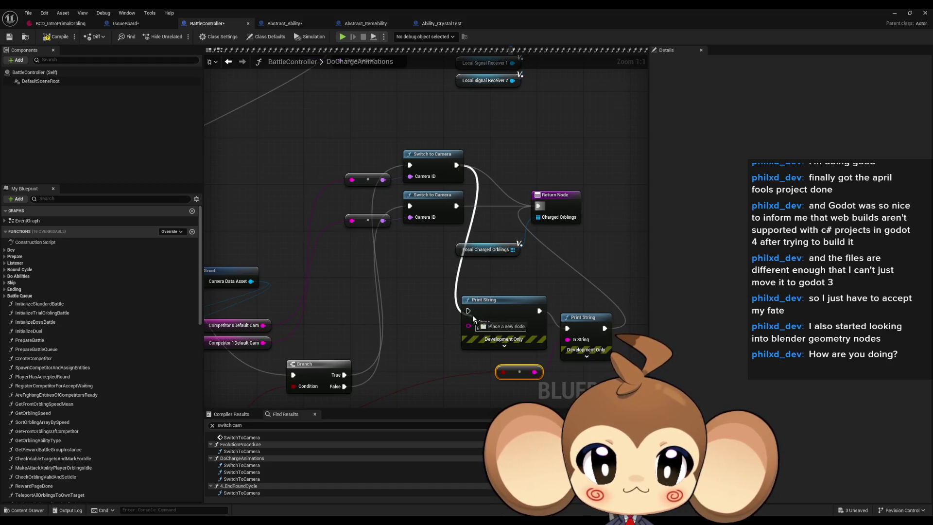
# - Route both Switch to Camera outputs into the first Print String
pyautogui.moveTo(467, 305); pyautogui.dragTo(458, 167)
pyautogui.press('Escape')
pyautogui.moveTo(456, 206); pyautogui.dragTo(468, 311)
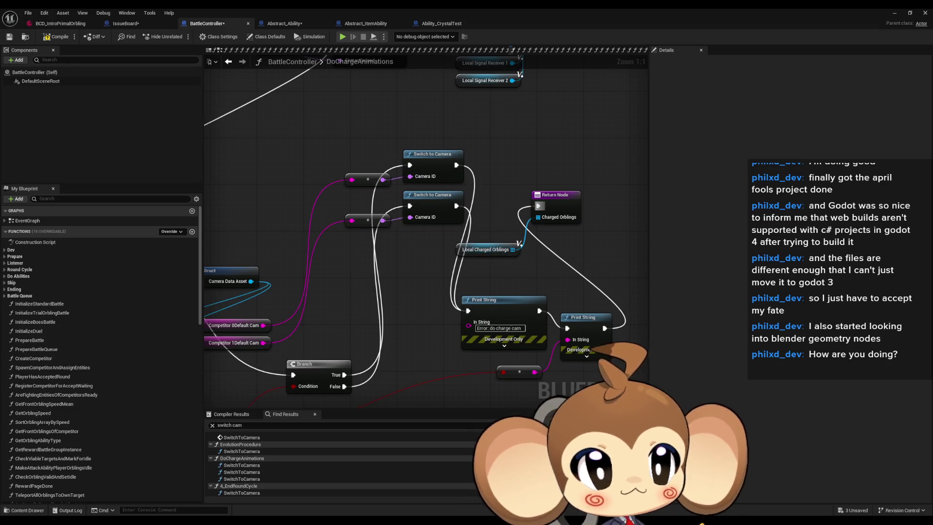
pyautogui.click(241, 493)
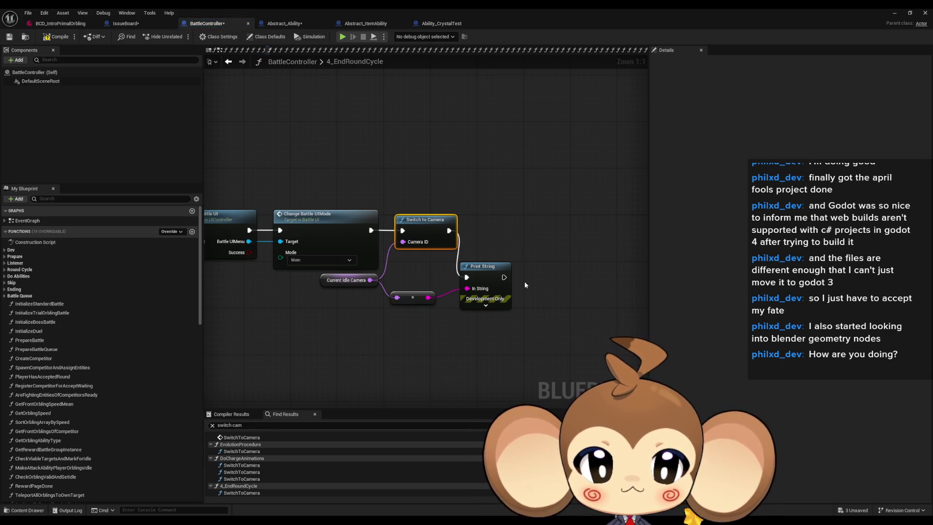
# - Paste the Print String into 4_EndRoundCycle with message 'Error: end cam', then return to Abstract_Ability
pyautogui.click(383, 342)
pyautogui.hotkey('ctrl', 'v')
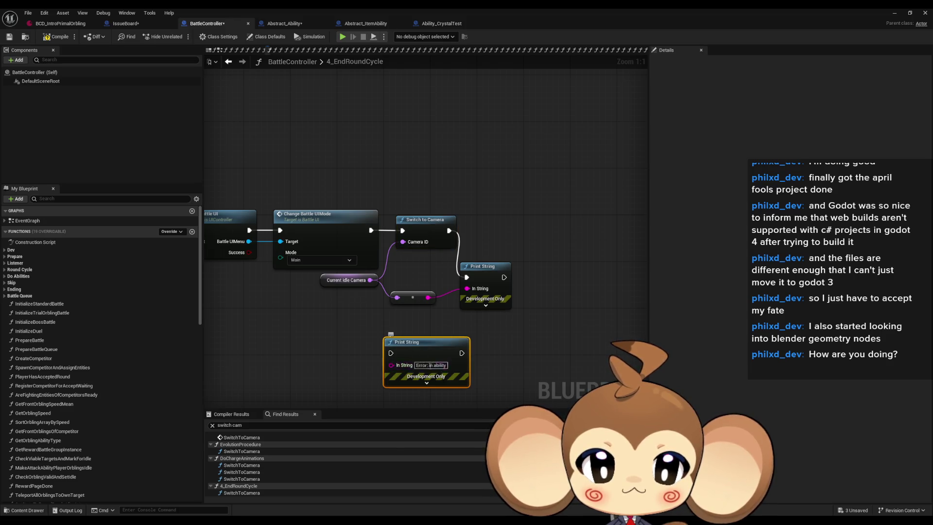
pyautogui.write('end cam')
pyautogui.press('Return')
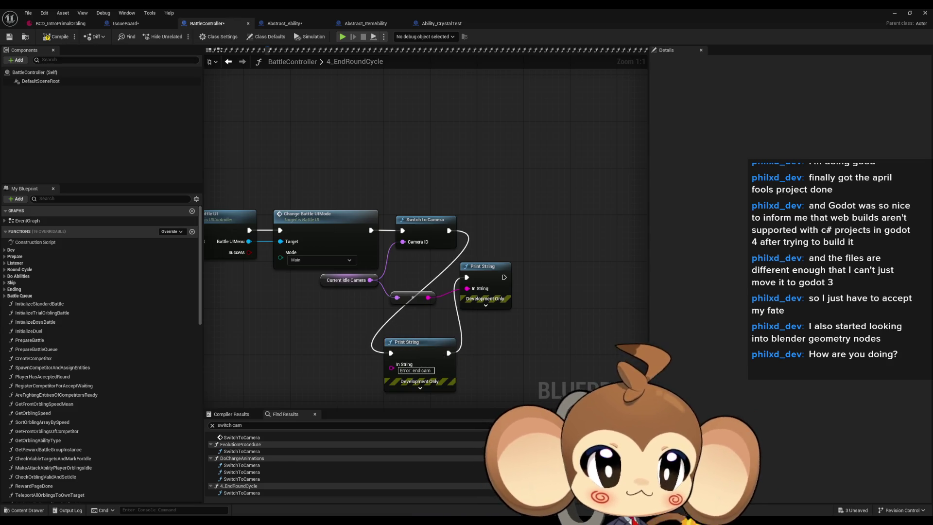
pyautogui.click(285, 23)
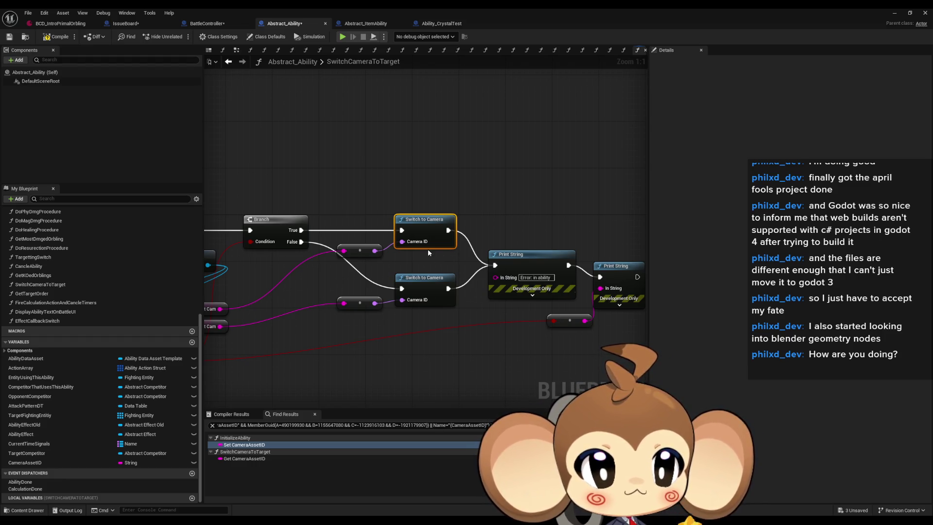
# - Start a Play In Editor test with Alt+P, then open the function Switch to Camera calls
pyautogui.scroll(-3, 436, 249)
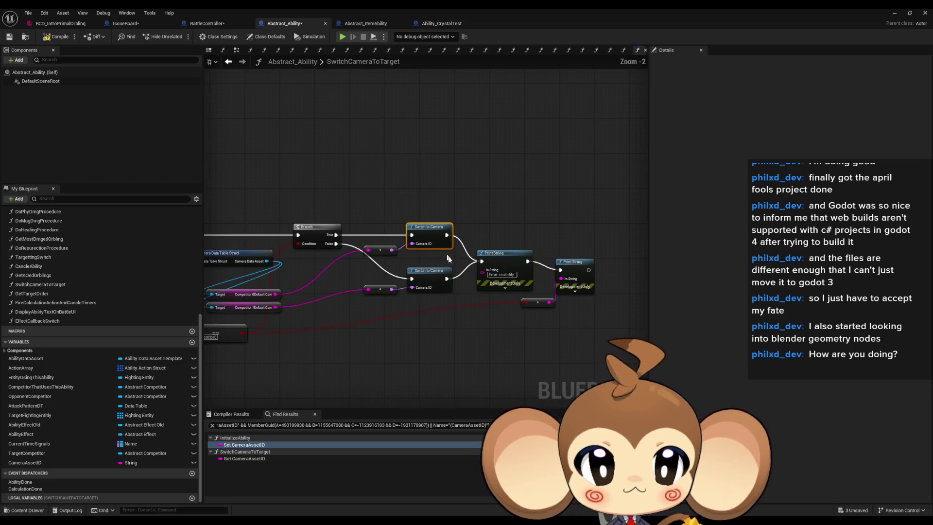
pyautogui.hotkey('alt', 'p')
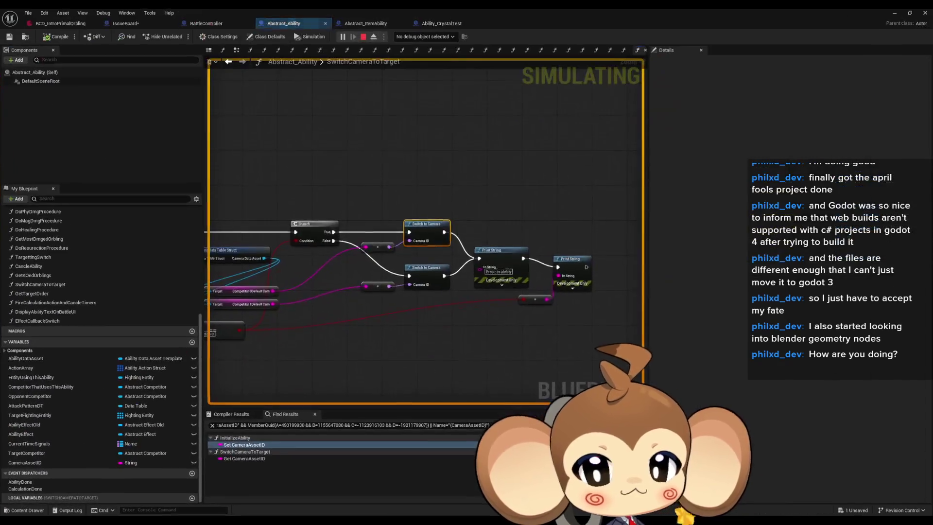
pyautogui.doubleClick(412, 220)
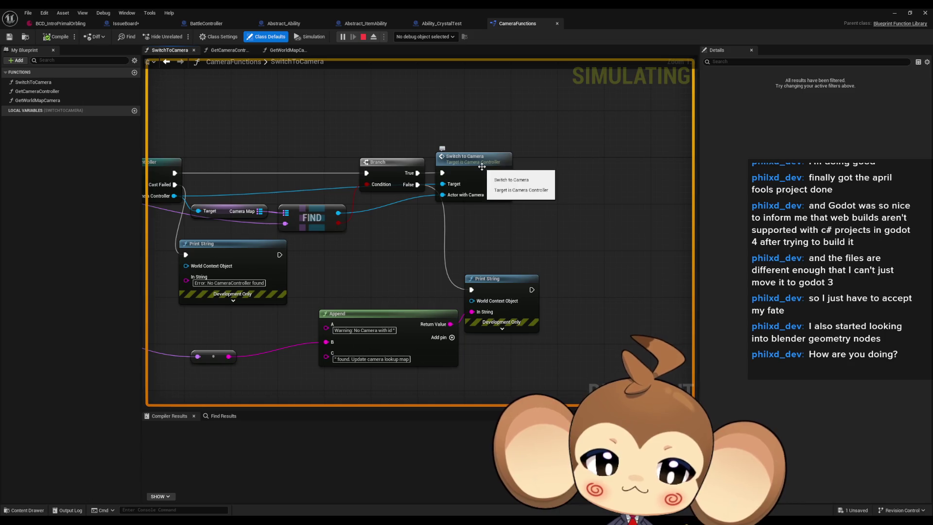
# - Inspect the CameraController and CameraFunctions SwitchToCamera implementations, then return to BattleController
pyautogui.moveTo(482, 169)
pyautogui.mouseDown()
pyautogui.moveTo(611, 184)
pyautogui.moveTo(441, 225)
pyautogui.moveTo(499, 221)
pyautogui.moveTo(521, 184)
pyautogui.moveTo(501, 189)
pyautogui.mouseUp()
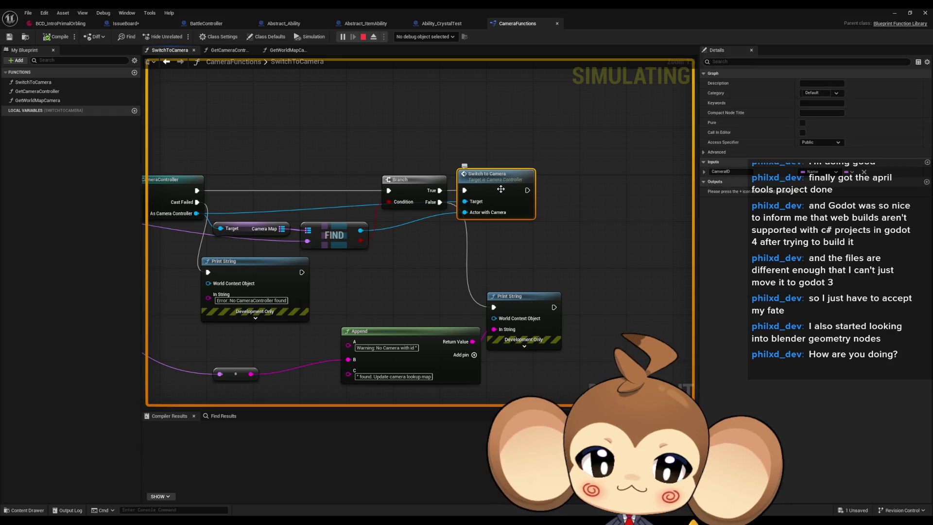
pyautogui.doubleClick(500, 189)
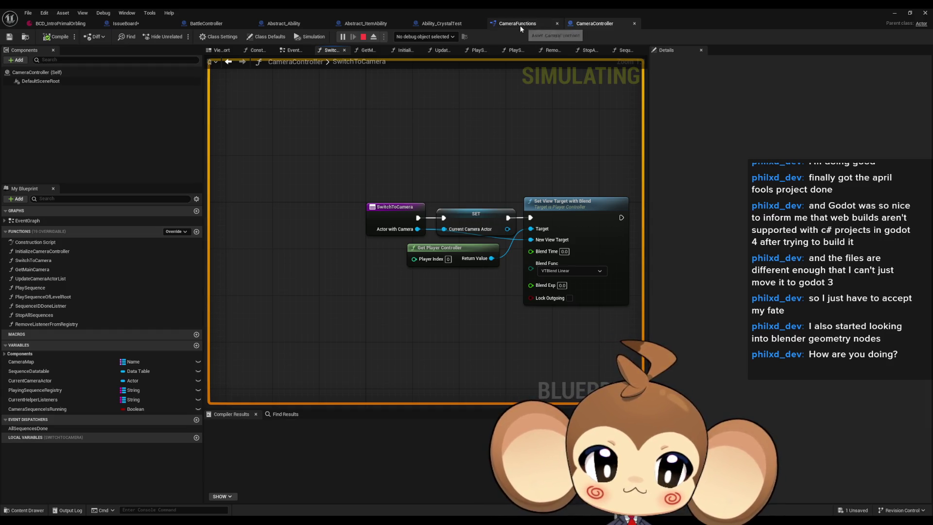
pyautogui.click(520, 27)
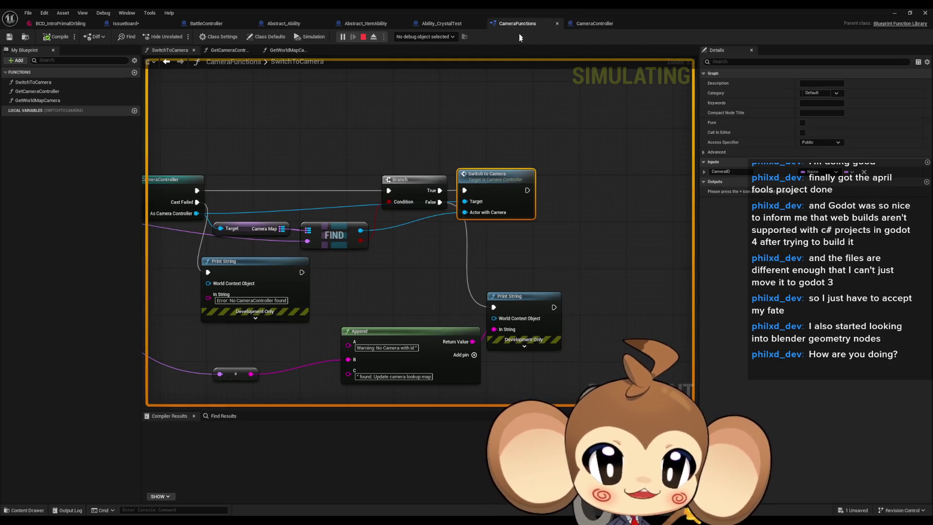
pyautogui.scroll(-1, 470, 218)
pyautogui.moveTo(470, 219); pyautogui.dragTo(621, 261)
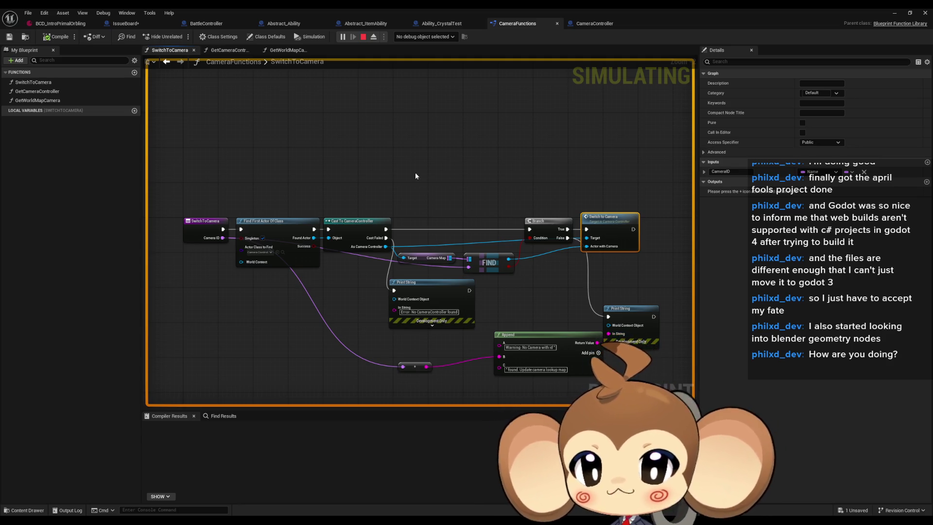
pyautogui.click(205, 24)
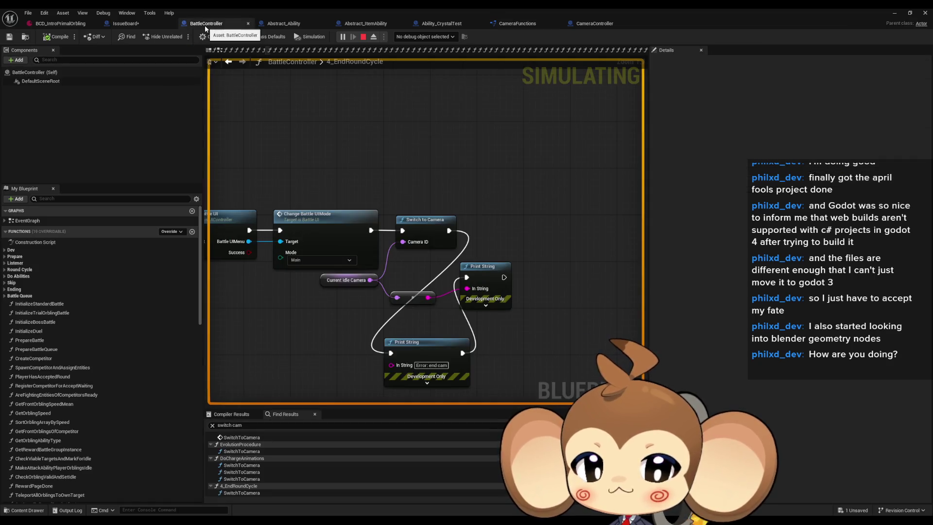
# - Clear space below the 4_EndRoundCycle graph and add a Get Camera Controller node
pyautogui.moveTo(530, 193); pyautogui.dragTo(525, 192)
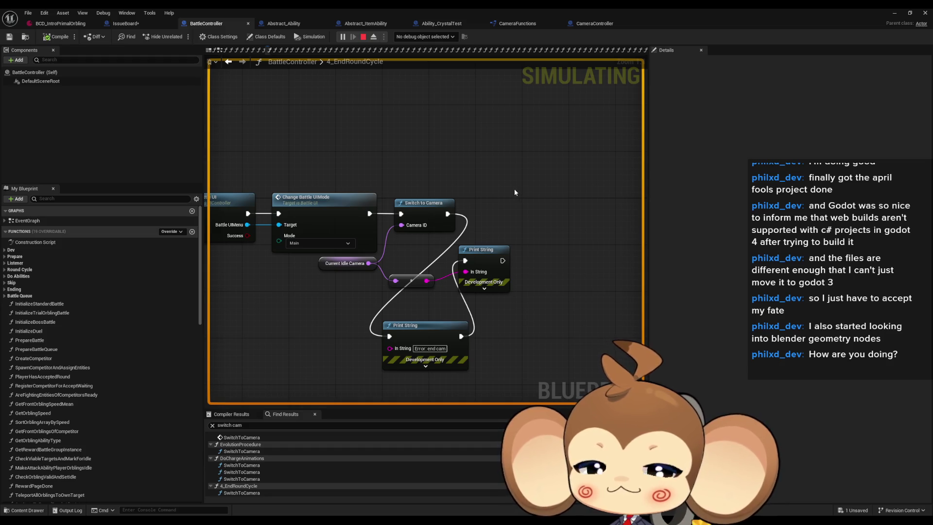
pyautogui.moveTo(512, 190)
pyautogui.mouseDown()
pyautogui.moveTo(533, 182)
pyautogui.moveTo(521, 161)
pyautogui.moveTo(621, 173)
pyautogui.moveTo(504, 158)
pyautogui.moveTo(557, 223)
pyautogui.mouseUp()
pyautogui.moveTo(391, 155); pyautogui.dragTo(405, 95)
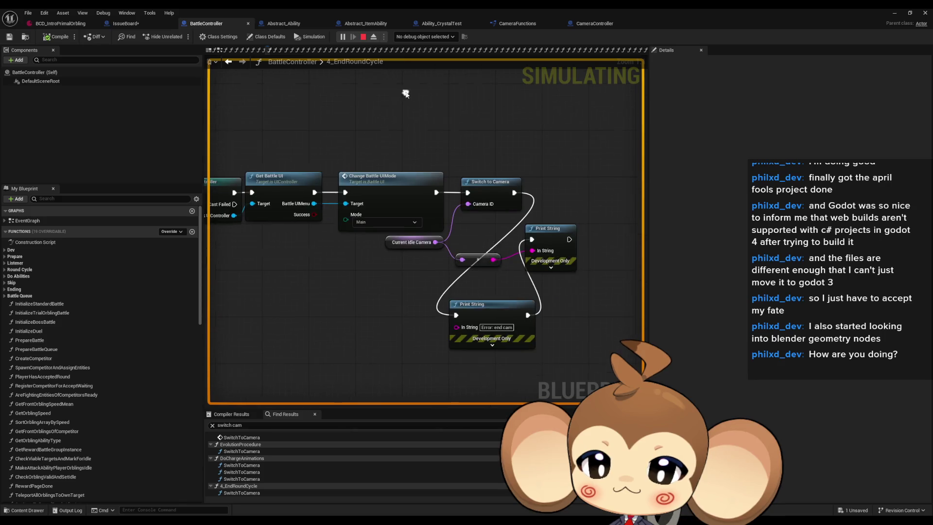
pyautogui.rightClick(298, 326)
pyautogui.write('ge')
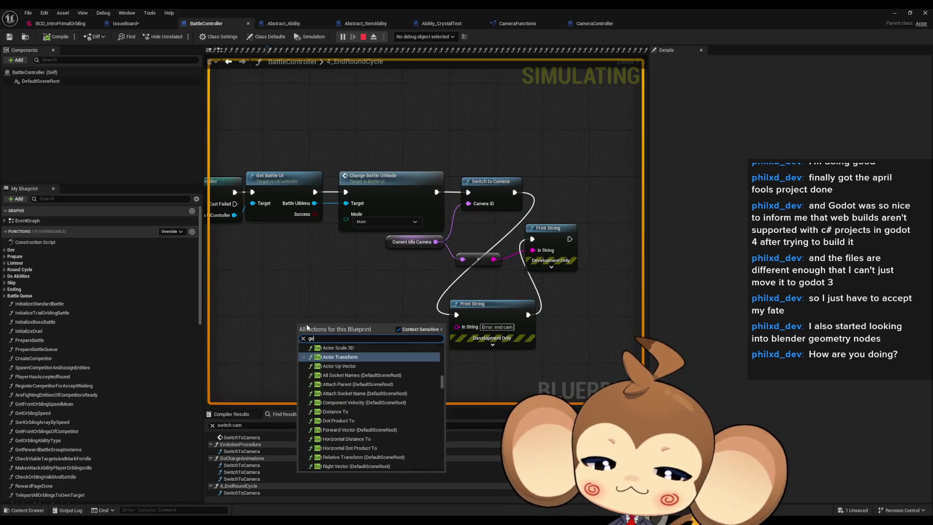
pyautogui.write('era')
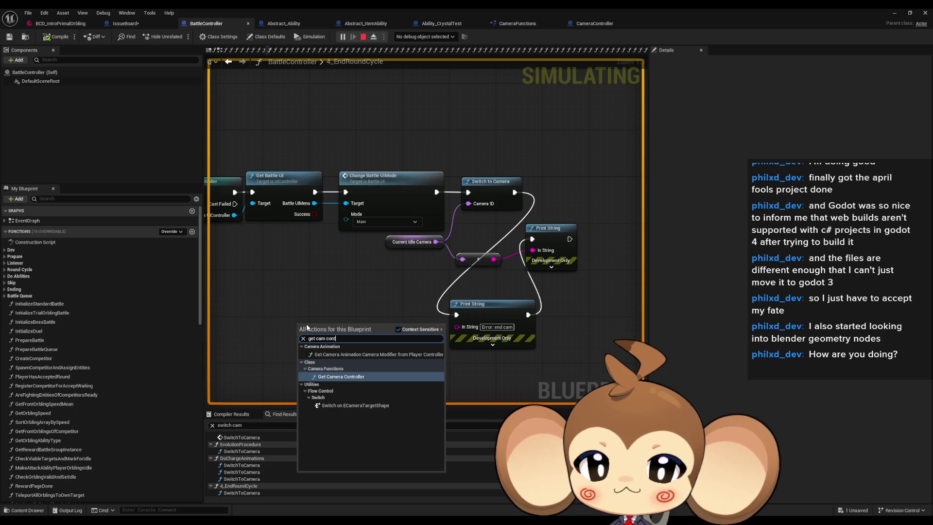
pyautogui.press('Escape')
# - Attach Stop All Sequences to the camera controller, tidy both nodes, and stop the simulation
pyautogui.moveTo(355, 355); pyautogui.dragTo(366, 379)
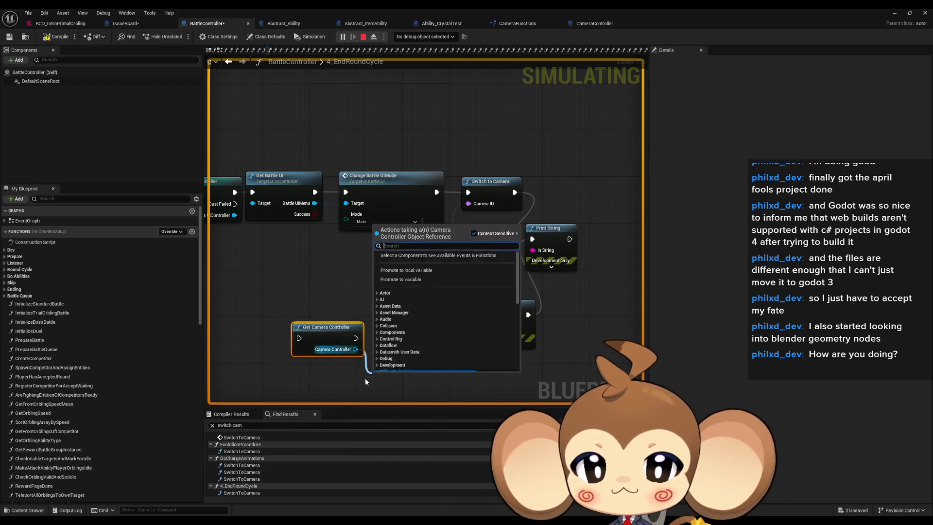
pyautogui.write('stop s')
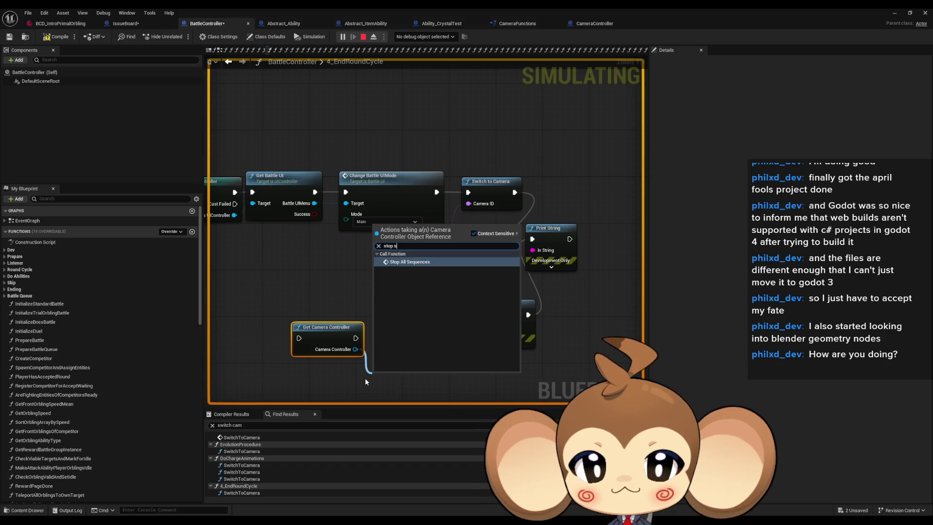
pyautogui.press('Return')
pyautogui.moveTo(407, 384); pyautogui.dragTo(406, 328)
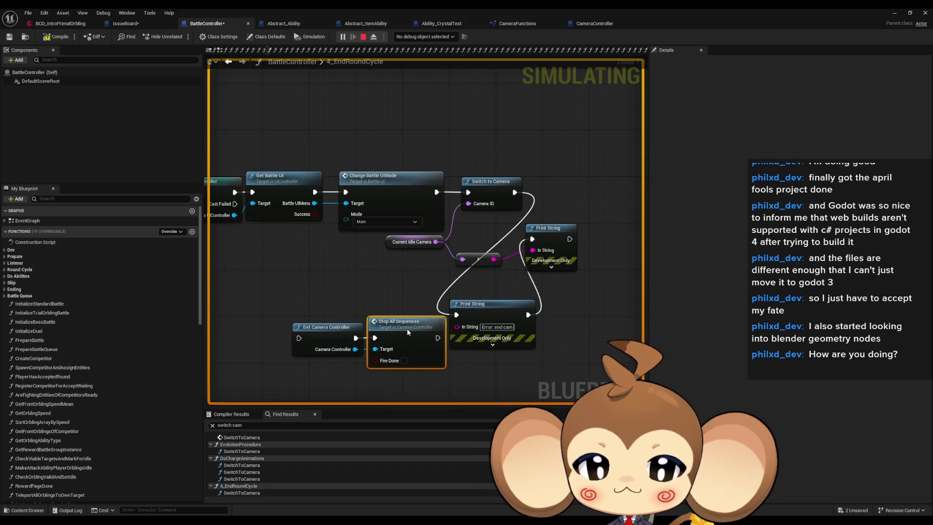
pyautogui.moveTo(327, 309)
pyautogui.mouseDown()
pyautogui.moveTo(384, 350)
pyautogui.moveTo(344, 335)
pyautogui.mouseUp()
pyautogui.click(402, 303)
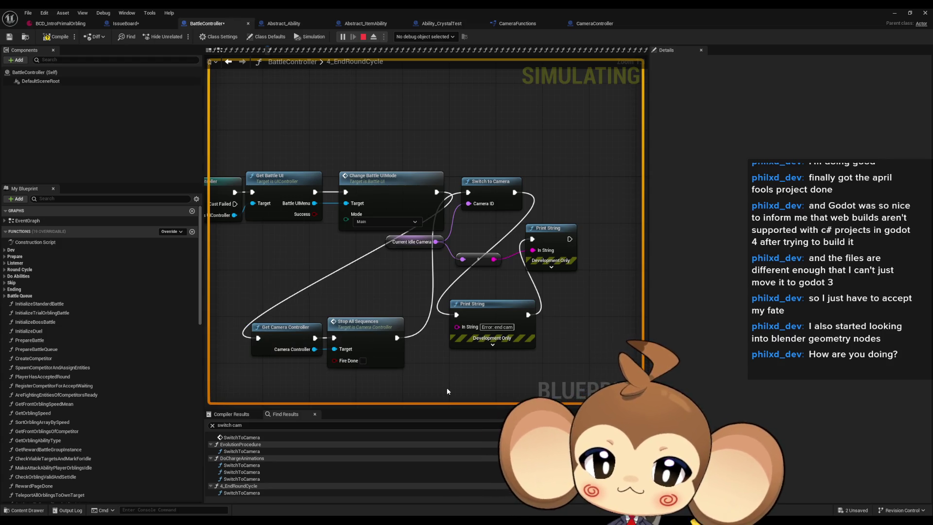
pyautogui.click(892, 12)
pyautogui.click(202, 37)
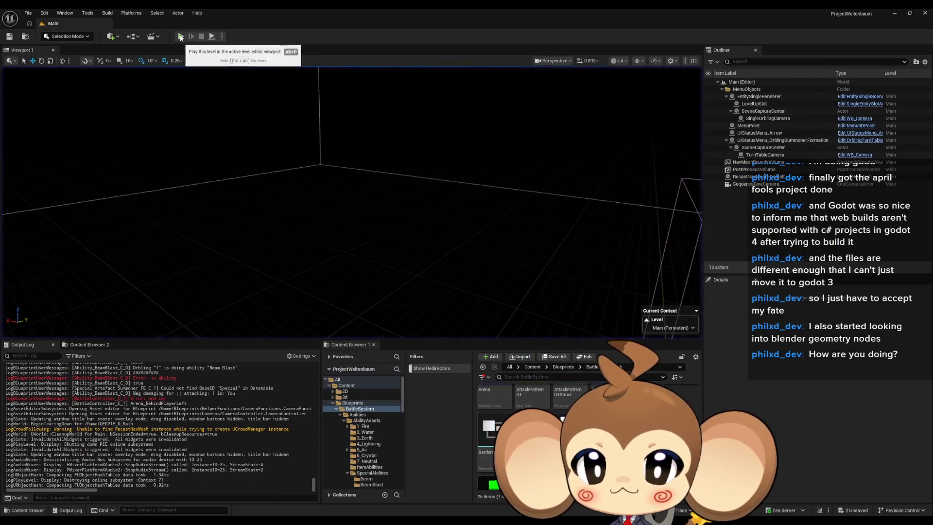
pyautogui.hotkey('alt', 'p')
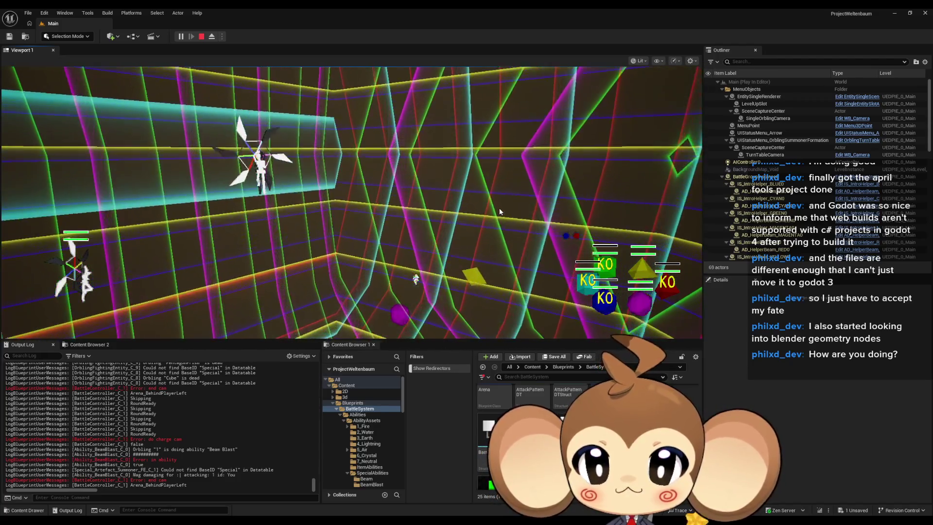
pyautogui.click(201, 36)
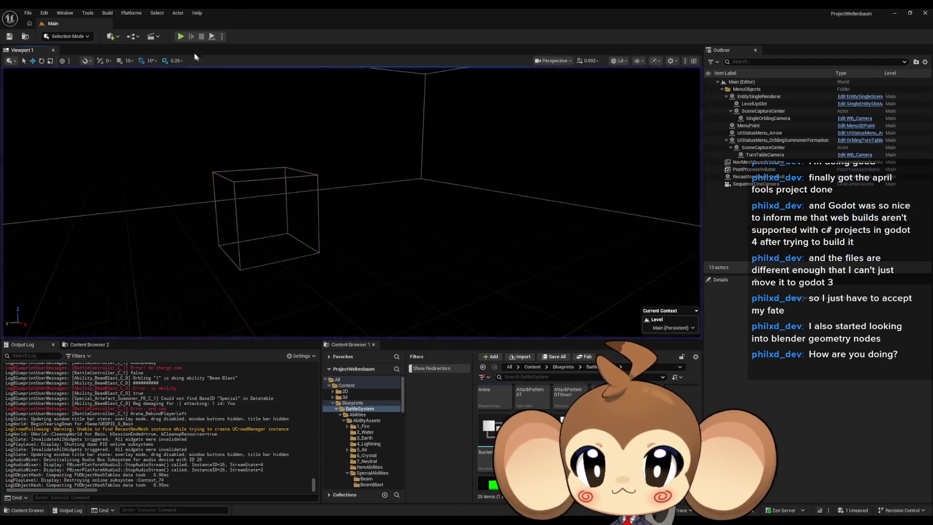
pyautogui.click(181, 36)
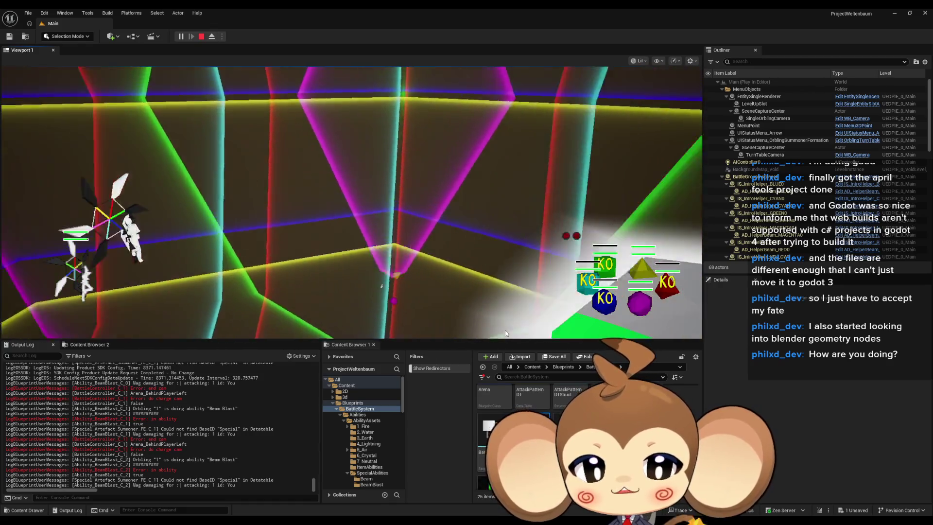
pyautogui.press('F11')
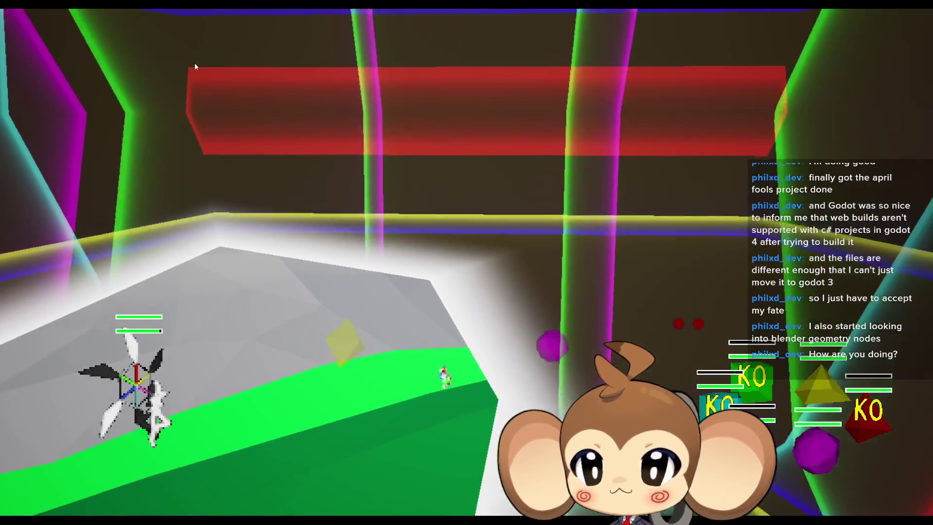
pyautogui.press('F11')
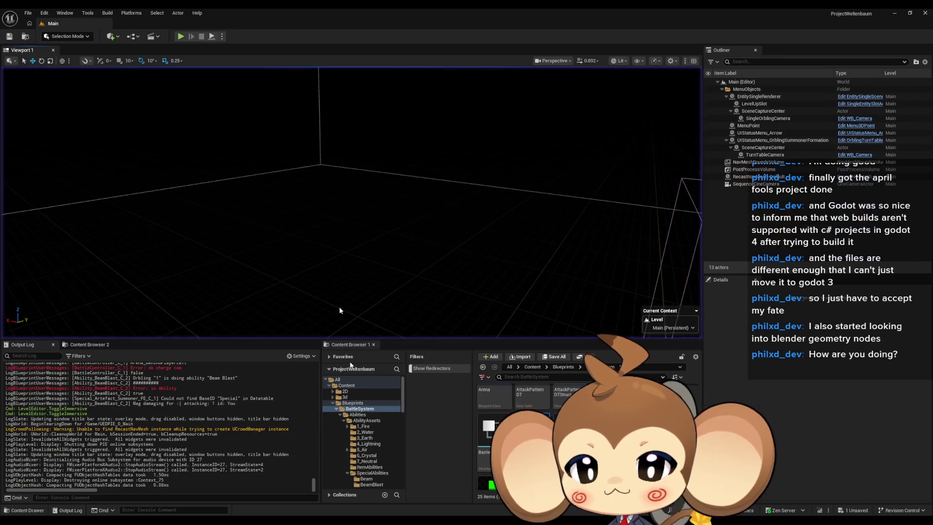
# - Delete 4_EndRoundCycle's two Print String nodes and align Stop All Sequences and Switch to Camera in one row
pyautogui.moveTo(379, 520)
pyautogui.click(476, 486)
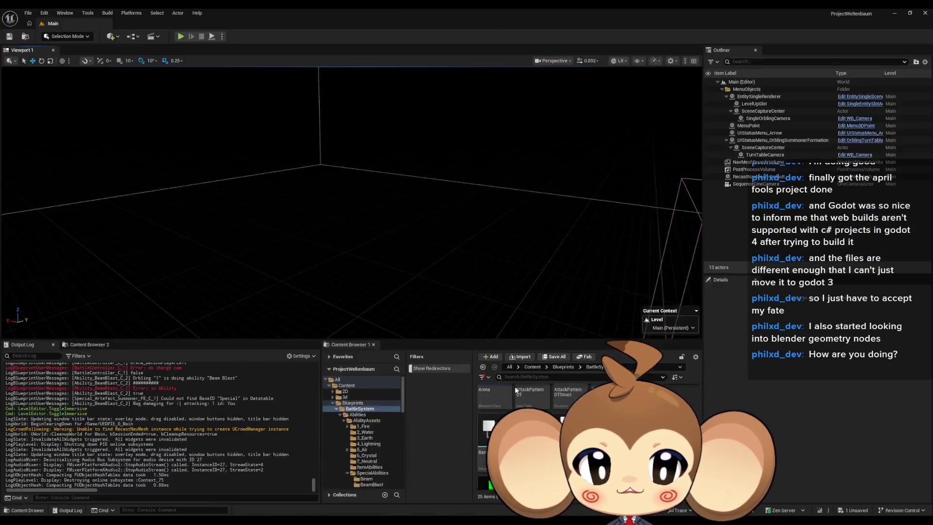
pyautogui.moveTo(572, 353); pyautogui.dragTo(572, 350)
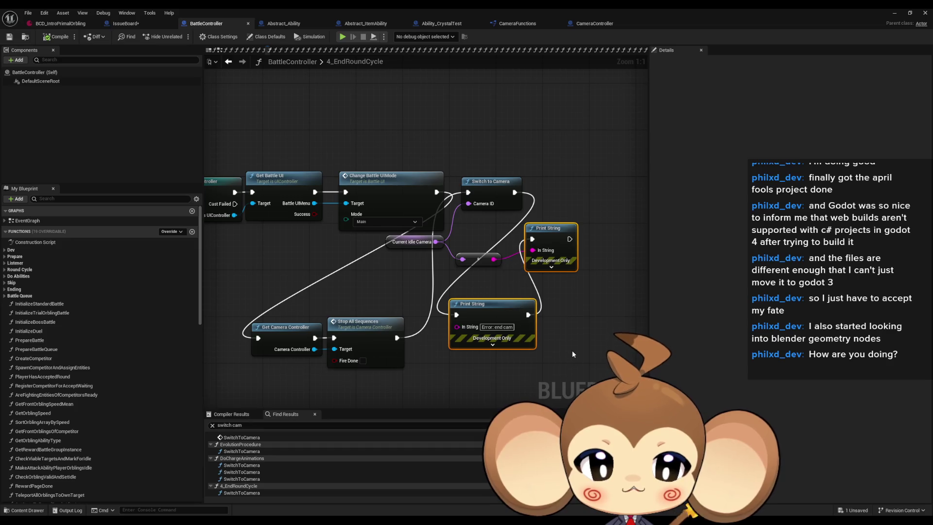
pyautogui.press('Delete')
pyautogui.press('Delete')
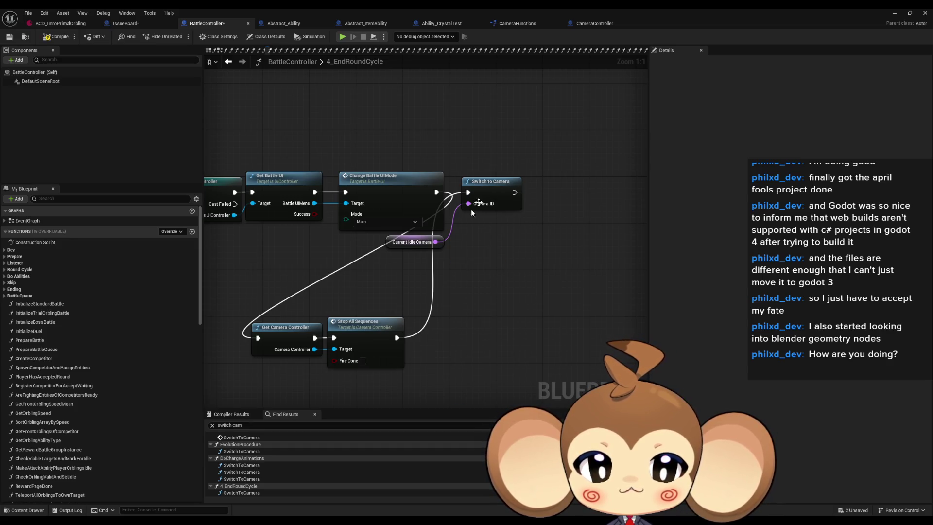
pyautogui.moveTo(501, 187)
pyautogui.mouseDown()
pyautogui.moveTo(467, 333)
pyautogui.moveTo(455, 333)
pyautogui.mouseUp()
pyautogui.moveTo(356, 328); pyautogui.dragTo(555, 182)
pyautogui.click(500, 325)
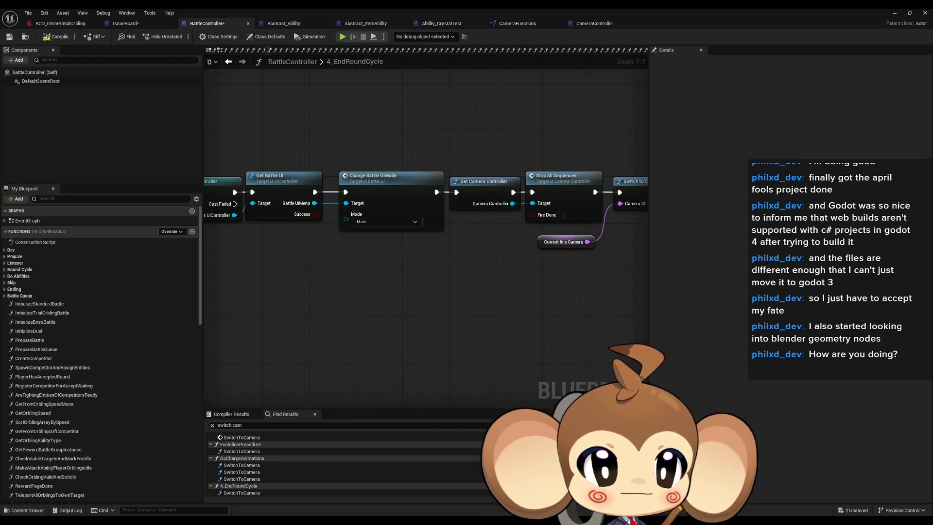
pyautogui.click(242, 438)
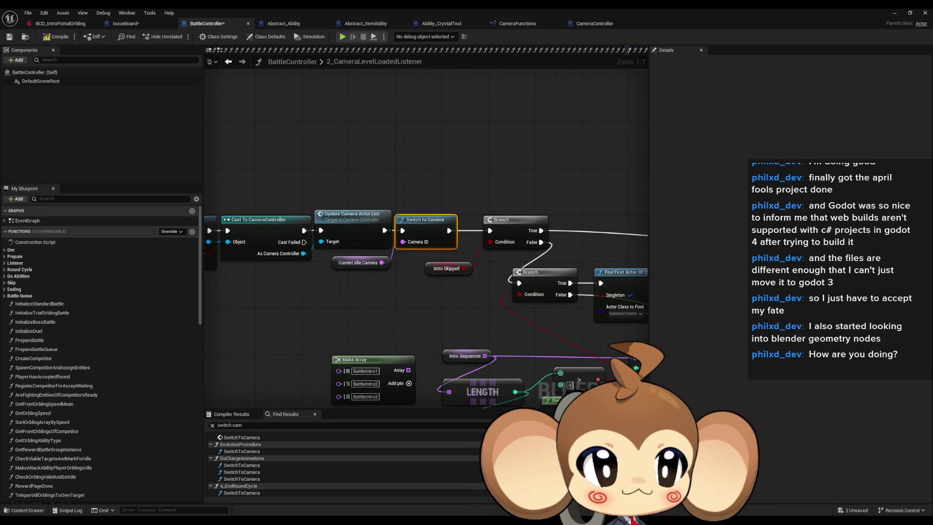
pyautogui.click(241, 451)
# - In DoChargeAnimations, wire Switch to Camera straight to the Return Node and delete both Print Strings
pyautogui.hotkey('ctrl', 'z')
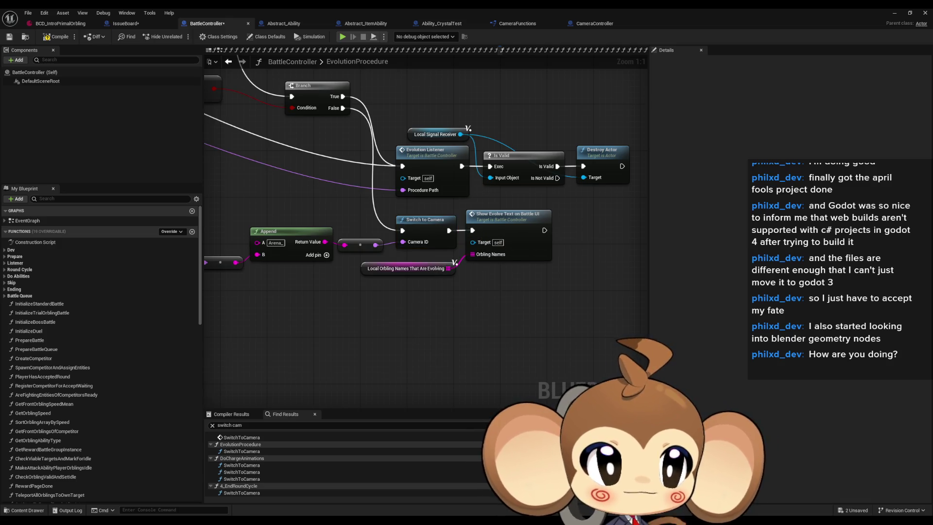
pyautogui.click(241, 465)
pyautogui.scroll(-2, 421, 233)
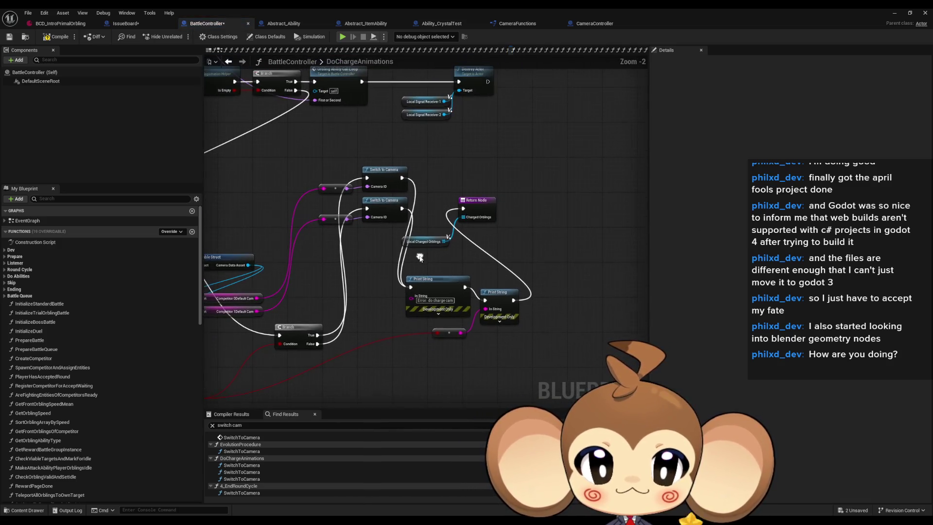
pyautogui.moveTo(480, 208)
pyautogui.mouseDown()
pyautogui.moveTo(573, 254)
pyautogui.moveTo(511, 226)
pyautogui.moveTo(401, 209)
pyautogui.mouseUp()
pyautogui.moveTo(444, 241); pyautogui.dragTo(466, 228)
pyautogui.moveTo(387, 269); pyautogui.dragTo(525, 323)
pyautogui.press('Delete')
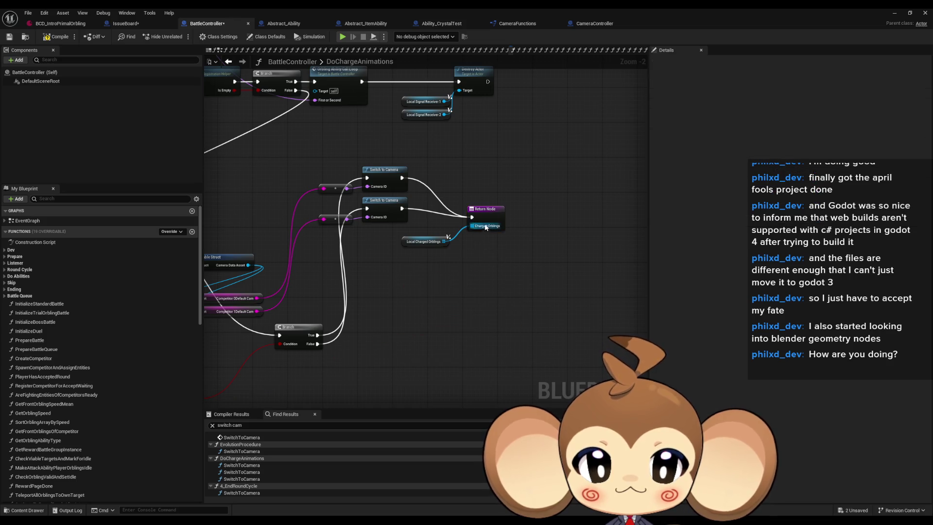
# - Regroup the Return Node, camera switch group, Break struct and Competitor Default Cam getters compactly
pyautogui.moveTo(481, 217); pyautogui.dragTo(459, 208)
pyautogui.moveTo(404, 241); pyautogui.dragTo(375, 237)
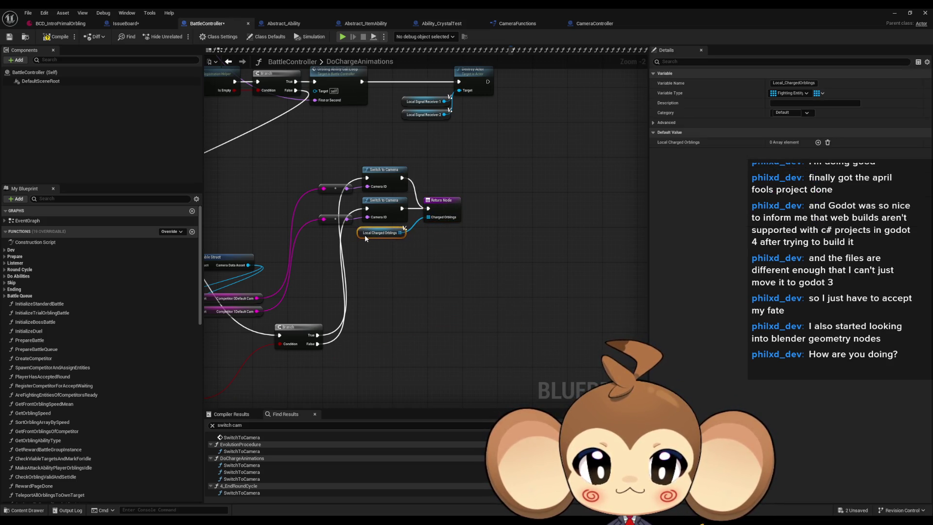
pyautogui.moveTo(316, 162); pyautogui.dragTo(446, 233)
pyautogui.moveTo(392, 191)
pyautogui.mouseDown()
pyautogui.moveTo(397, 331)
pyautogui.moveTo(557, 309)
pyautogui.mouseUp()
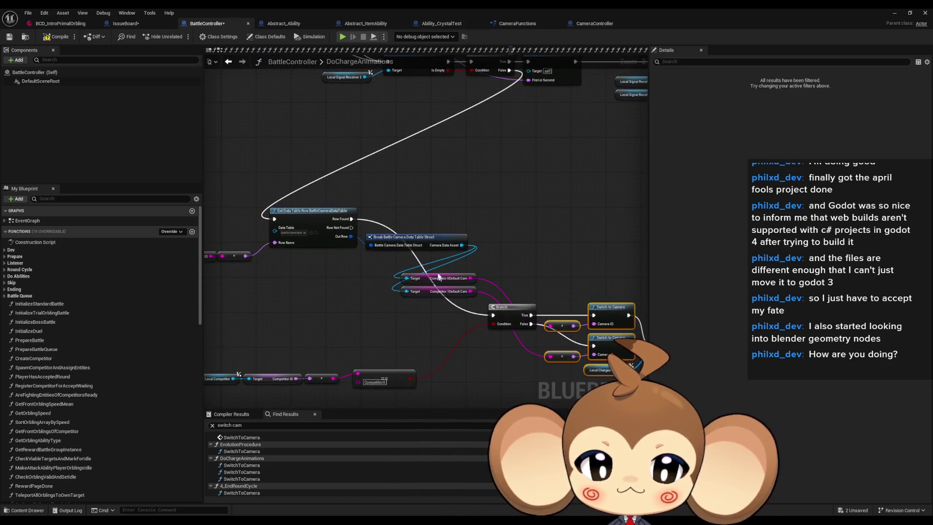
pyautogui.moveTo(413, 244); pyautogui.dragTo(324, 262)
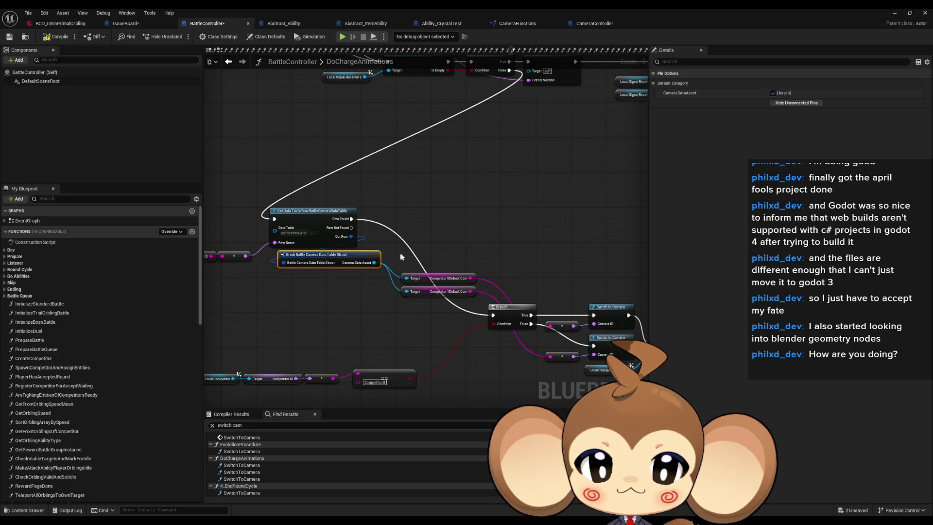
pyautogui.moveTo(389, 271); pyautogui.dragTo(482, 299)
pyautogui.moveTo(425, 294)
pyautogui.mouseDown()
pyautogui.moveTo(344, 299)
pyautogui.moveTo(368, 253)
pyautogui.moveTo(394, 249)
pyautogui.mouseUp()
pyautogui.moveTo(454, 333); pyautogui.dragTo(454, 270)
# - Move the Branch and Switch to Camera group up-left and shift the lower node group right
pyautogui.scroll(-2, 454, 270)
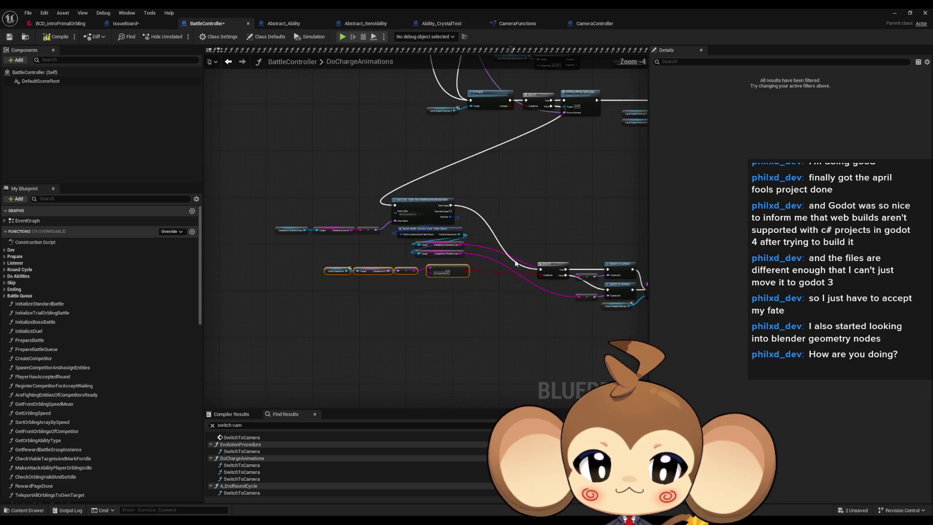
pyautogui.scroll(1, 529, 299)
pyautogui.moveTo(529, 298); pyautogui.dragTo(374, 167)
pyautogui.scroll(-1, 452, 236)
pyautogui.moveTo(238, 187); pyautogui.dragTo(619, 331)
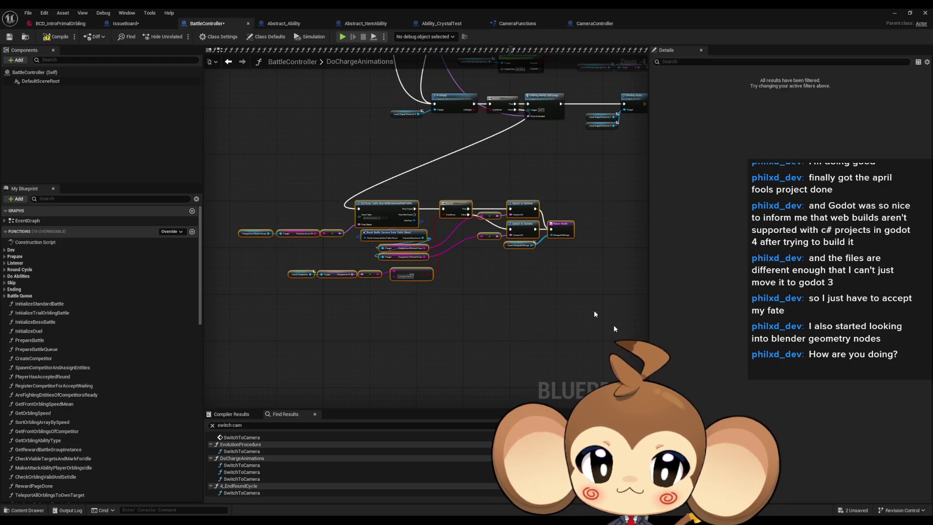
pyautogui.moveTo(481, 288)
pyautogui.mouseDown()
pyautogui.moveTo(561, 282)
pyautogui.moveTo(560, 228)
pyautogui.mouseUp()
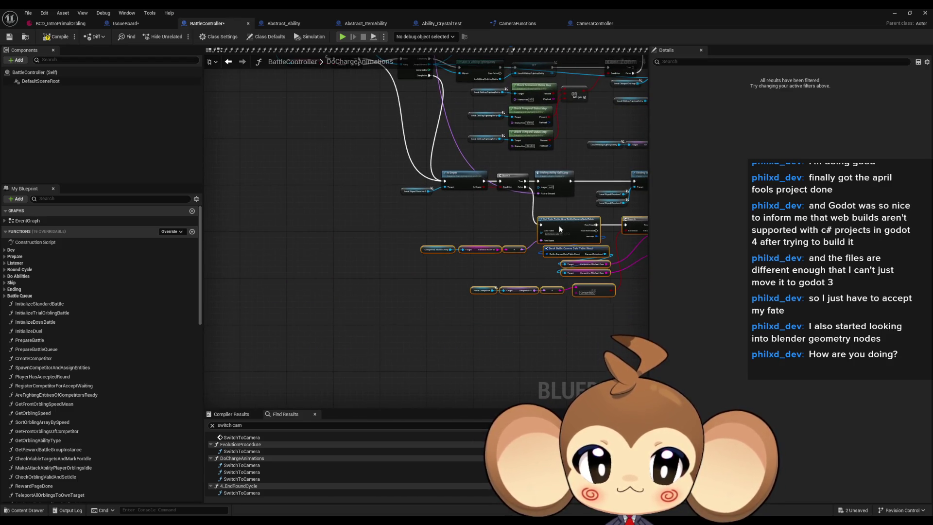
pyautogui.scroll(5, 496, 287)
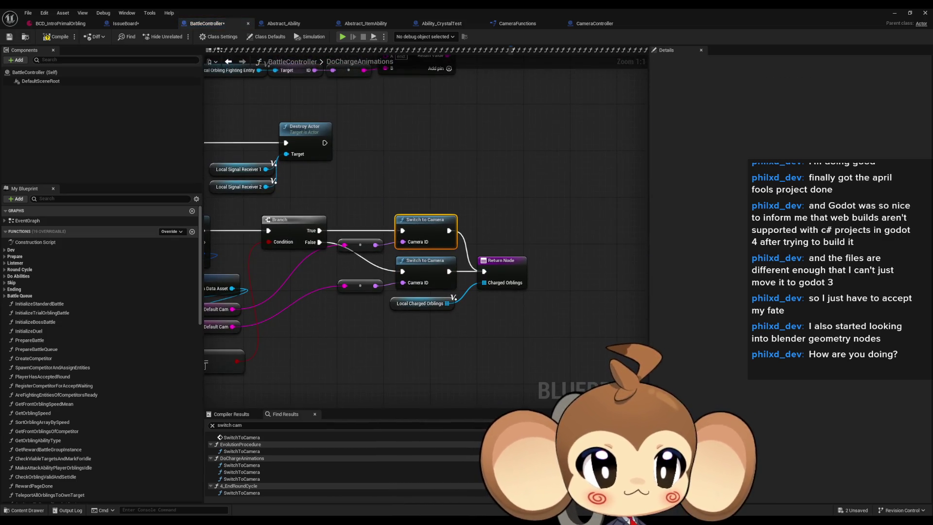
pyautogui.click(241, 493)
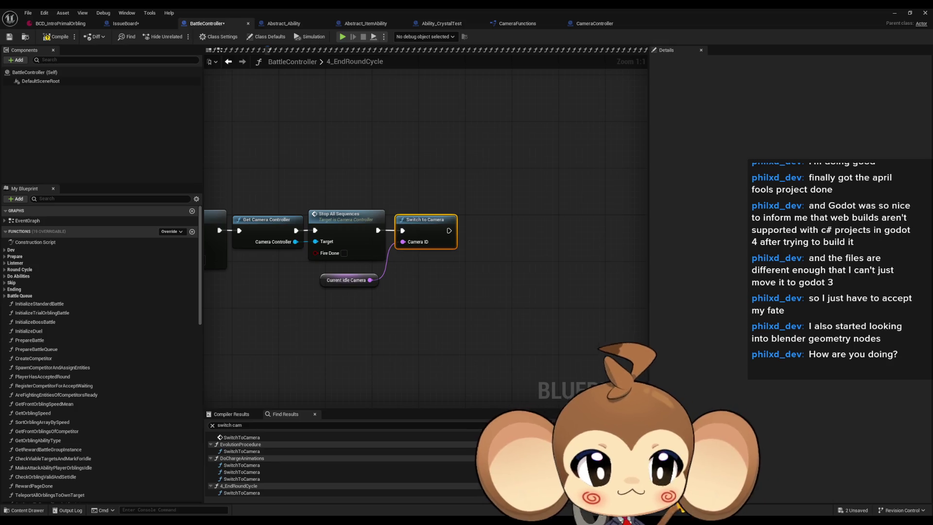
# - Review the EvolutionProcedure and 4_EndRoundCycle Switch to Camera calls from the search results
pyautogui.click(241, 451)
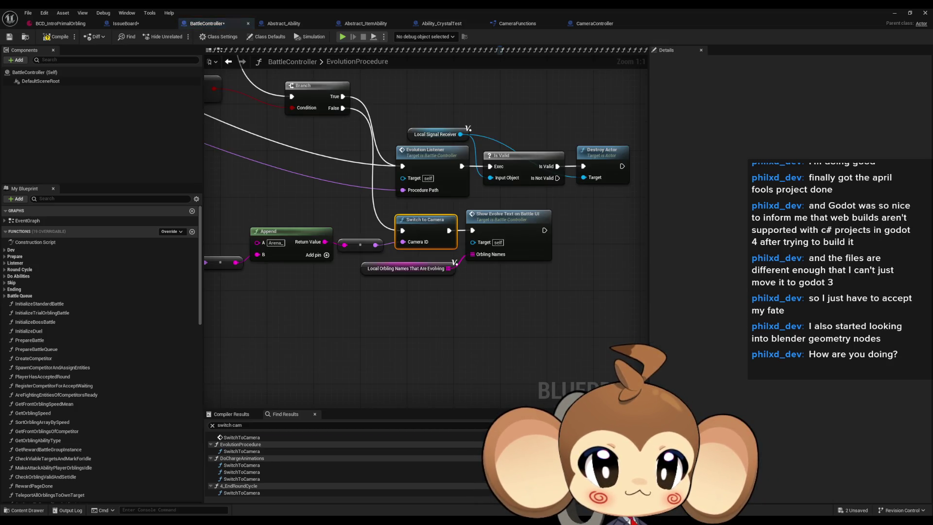
pyautogui.click(242, 493)
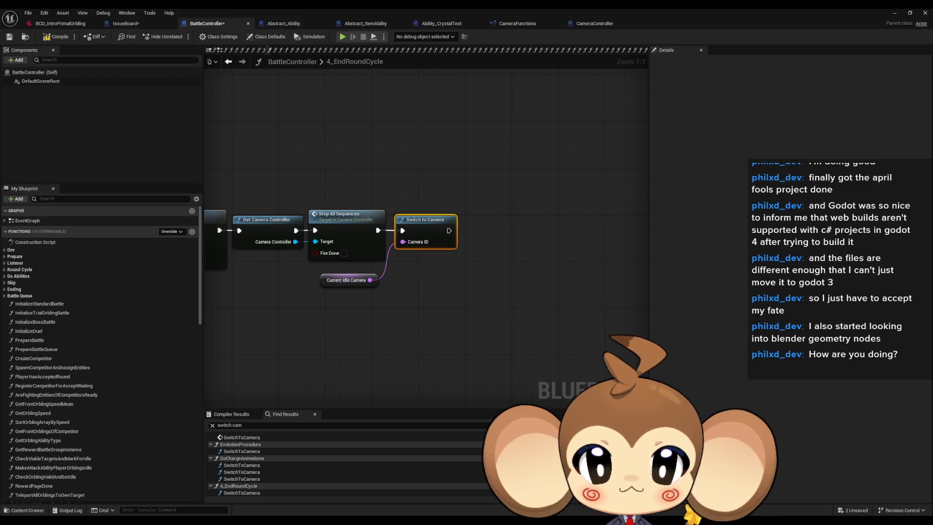
pyautogui.scroll(-2, 609, 248)
pyautogui.scroll(2, 609, 248)
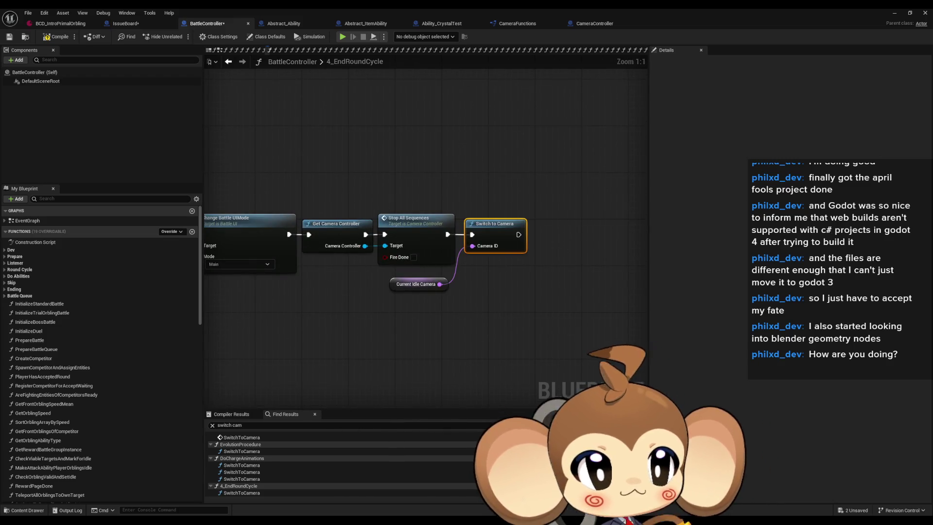
# - Delete Abstract_Ability's Print String debug nodes, compile and save, then bring up the IssueBoard notes
pyautogui.click(283, 23)
pyautogui.scroll(-2, 513, 252)
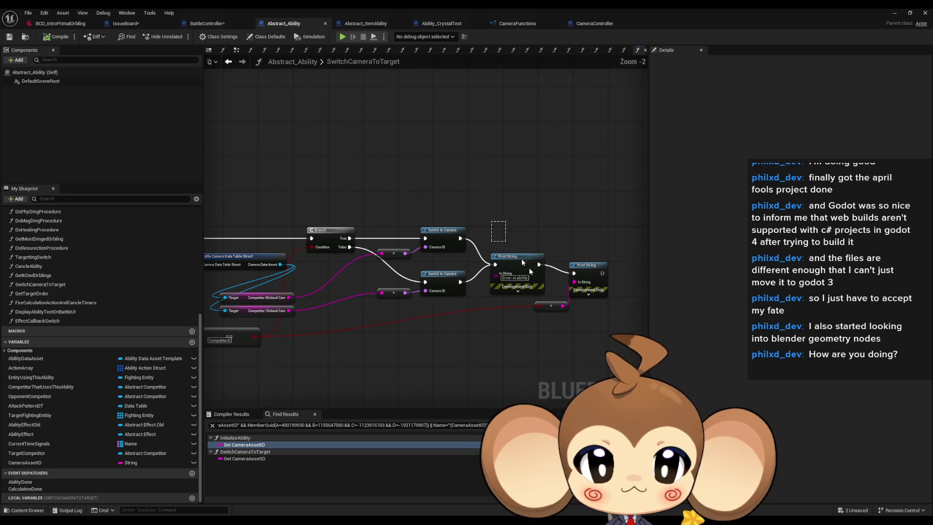
pyautogui.moveTo(609, 332); pyautogui.dragTo(609, 332)
pyautogui.press('Delete')
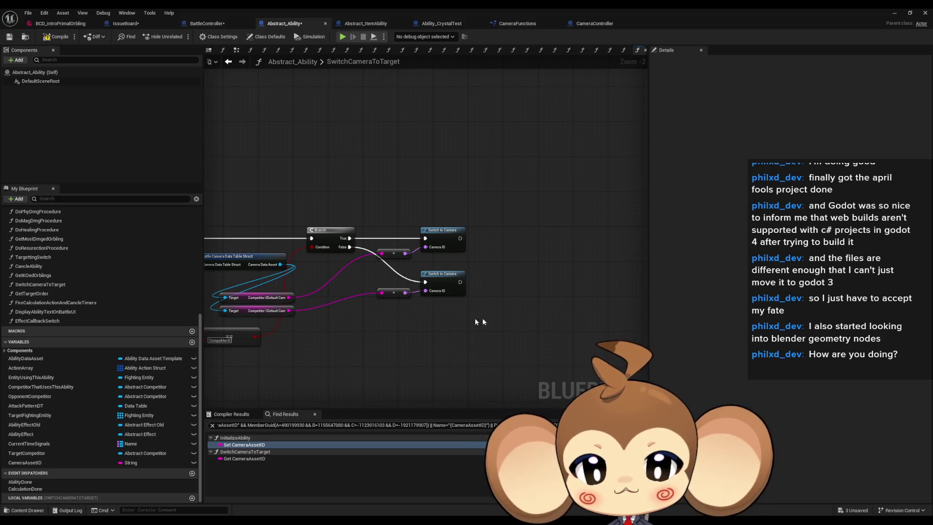
pyautogui.click(57, 36)
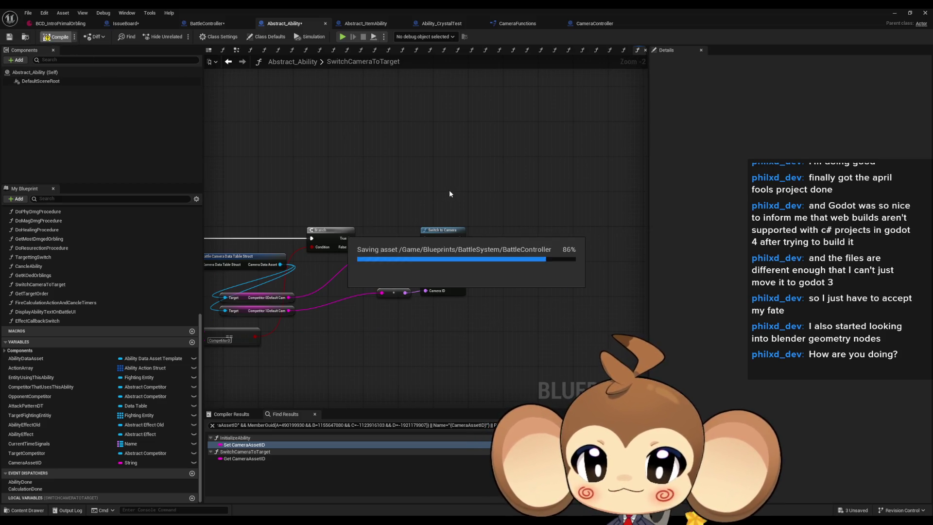
pyautogui.click(126, 23)
pyautogui.moveTo(344, 257); pyautogui.dragTo(359, 304)
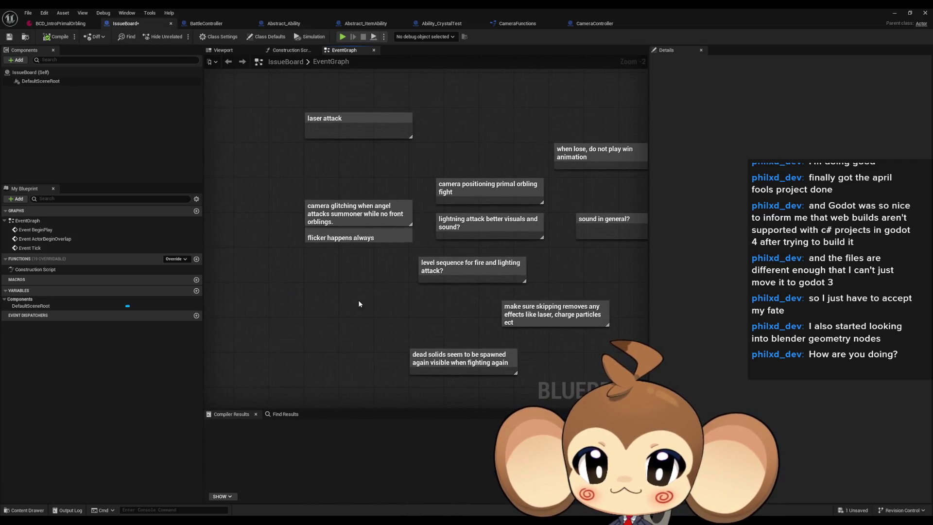
# - Delete the camera glitching and camera positioning primal orbling fight notes
pyautogui.moveTo(286, 178); pyautogui.dragTo(360, 250)
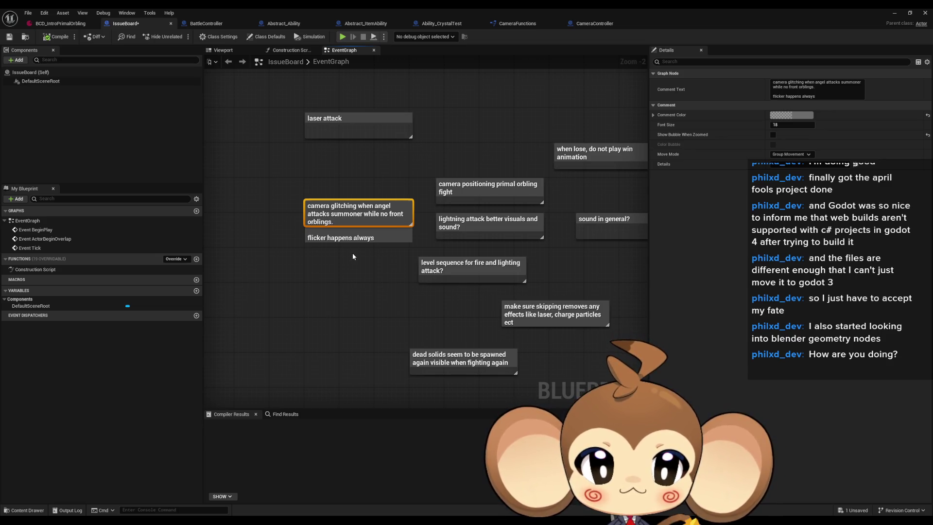
pyautogui.press('Delete')
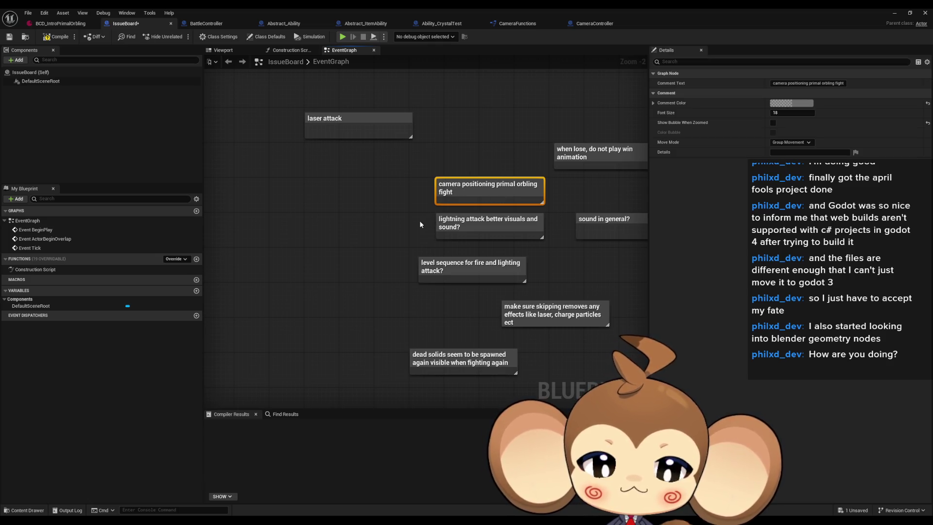
pyautogui.press('Delete')
# - Group the laser attack, lightning attack, 'sound in general?' and when lose notes together
pyautogui.moveTo(419, 220)
pyautogui.mouseDown()
pyautogui.moveTo(327, 218)
pyautogui.moveTo(327, 201)
pyautogui.mouseUp()
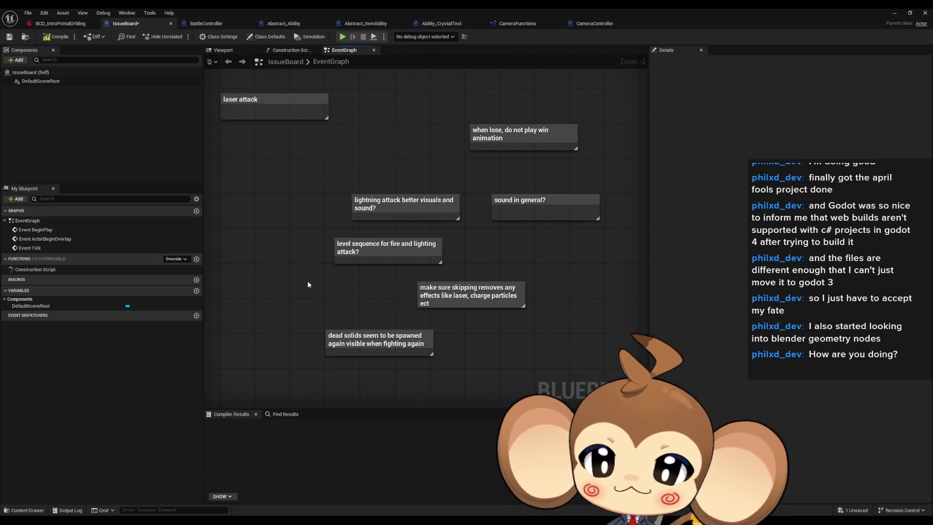
pyautogui.moveTo(294, 183); pyautogui.dragTo(328, 197)
pyautogui.moveTo(300, 113); pyautogui.dragTo(269, 127)
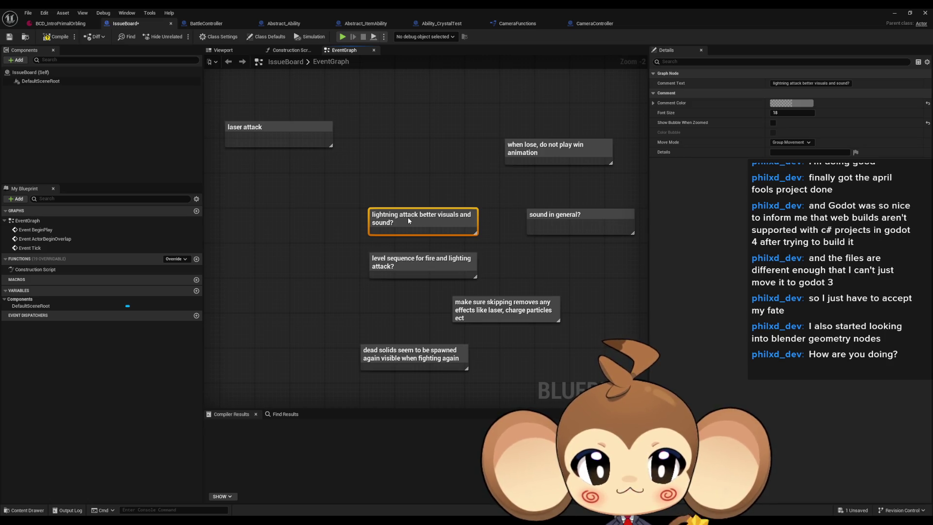
pyautogui.moveTo(407, 217); pyautogui.dragTo(263, 162)
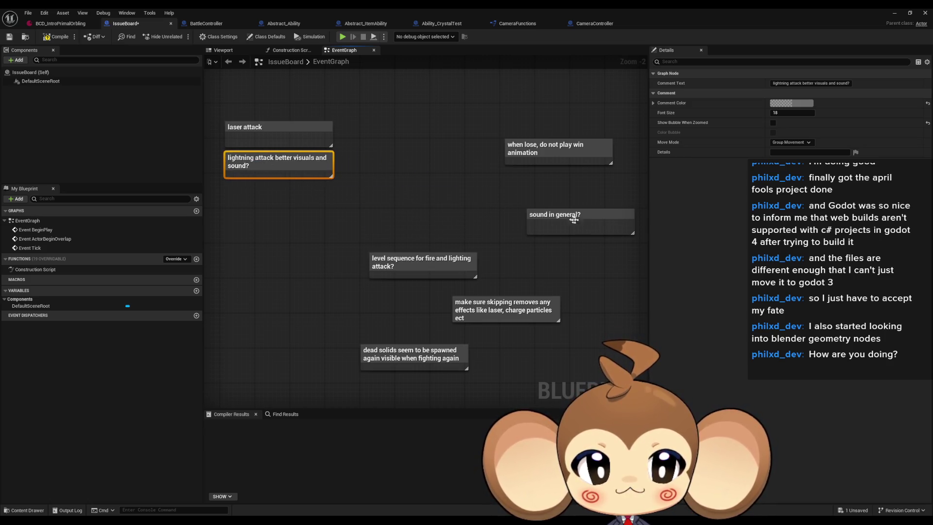
pyautogui.moveTo(574, 218); pyautogui.dragTo(384, 161)
pyautogui.click(567, 145)
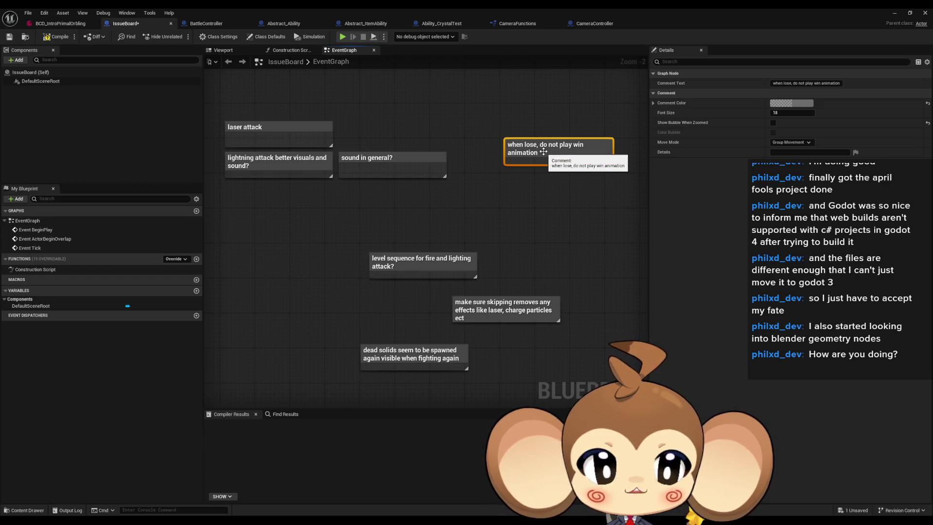
pyautogui.moveTo(547, 154); pyautogui.dragTo(546, 181)
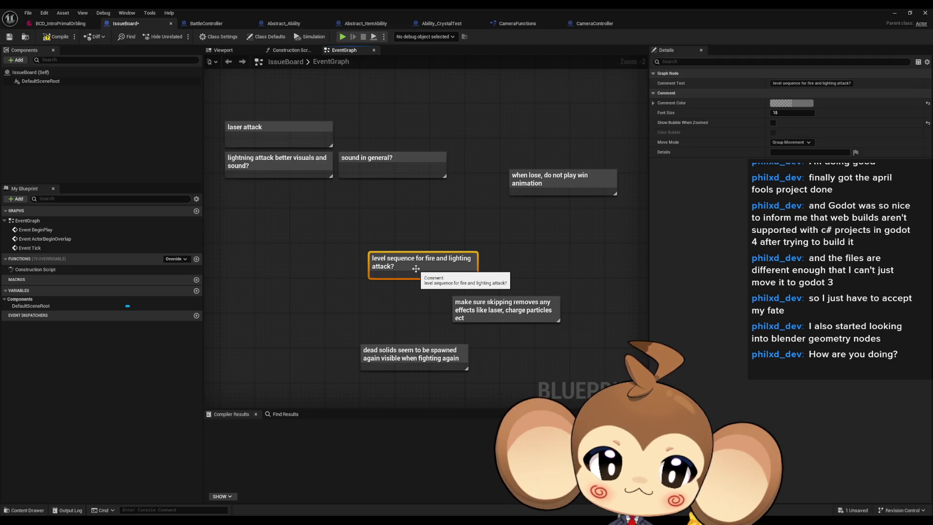
# - Stack the level sequence, make sure skipping and dead solids notes below lightning attack
pyautogui.moveTo(421, 267)
pyautogui.mouseDown()
pyautogui.moveTo(286, 214)
pyautogui.moveTo(278, 198)
pyautogui.mouseUp()
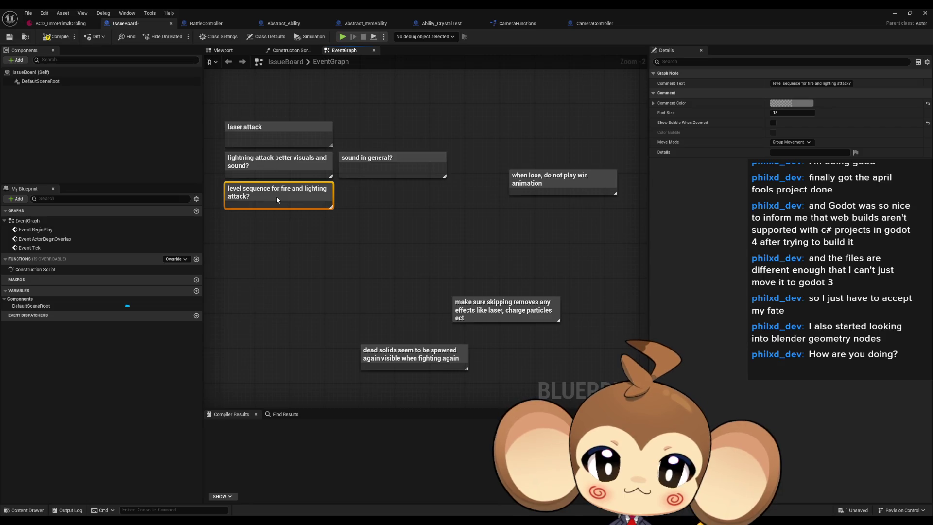
pyautogui.moveTo(481, 311); pyautogui.dragTo(436, 279)
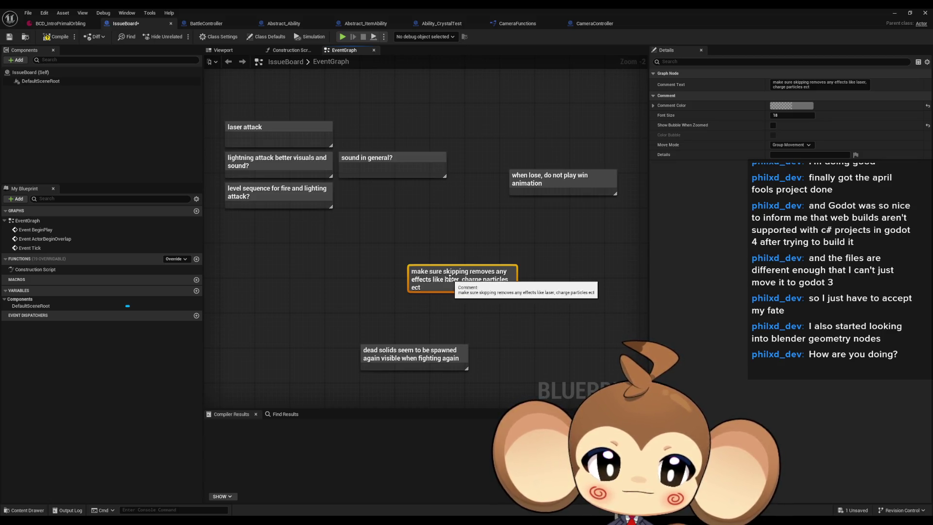
pyautogui.moveTo(486, 288); pyautogui.dragTo(544, 285)
pyautogui.click(446, 319)
pyautogui.click(370, 351)
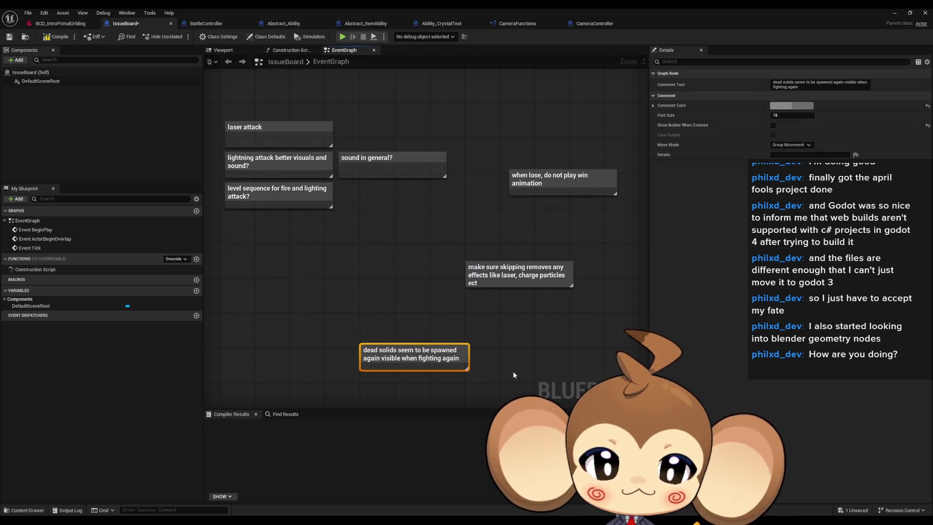
pyautogui.moveTo(514, 369); pyautogui.dragTo(421, 331)
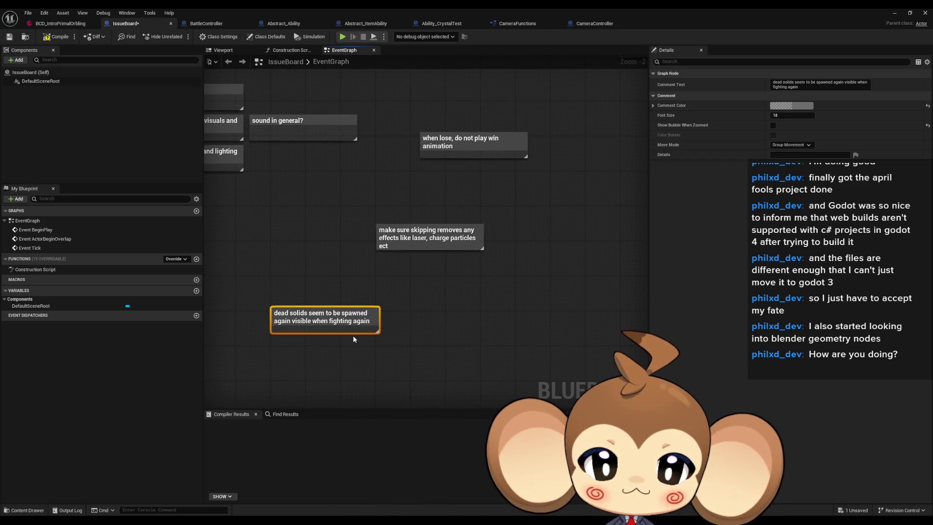
pyautogui.moveTo(319, 314)
pyautogui.mouseDown()
pyautogui.moveTo(428, 261)
pyautogui.moveTo(425, 276)
pyautogui.mouseUp()
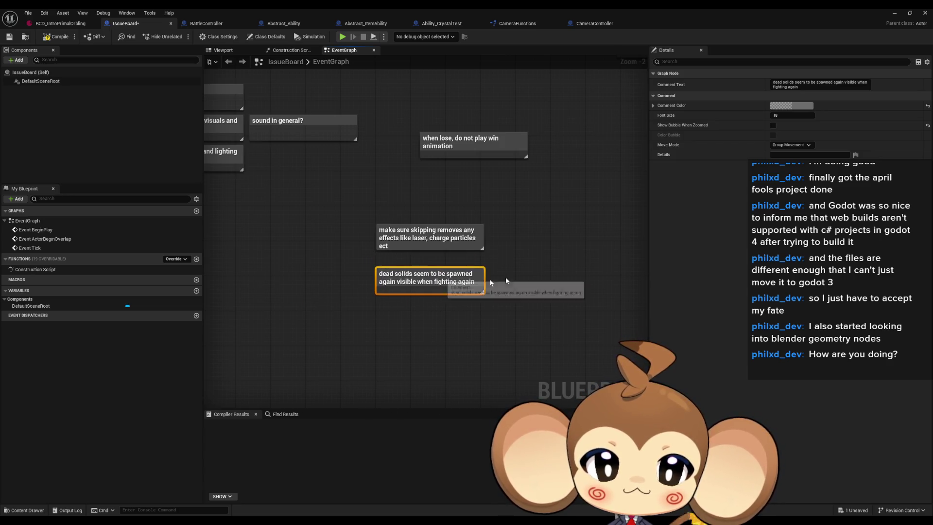
pyautogui.scroll(-5, 463, 279)
pyautogui.scroll(6, 427, 215)
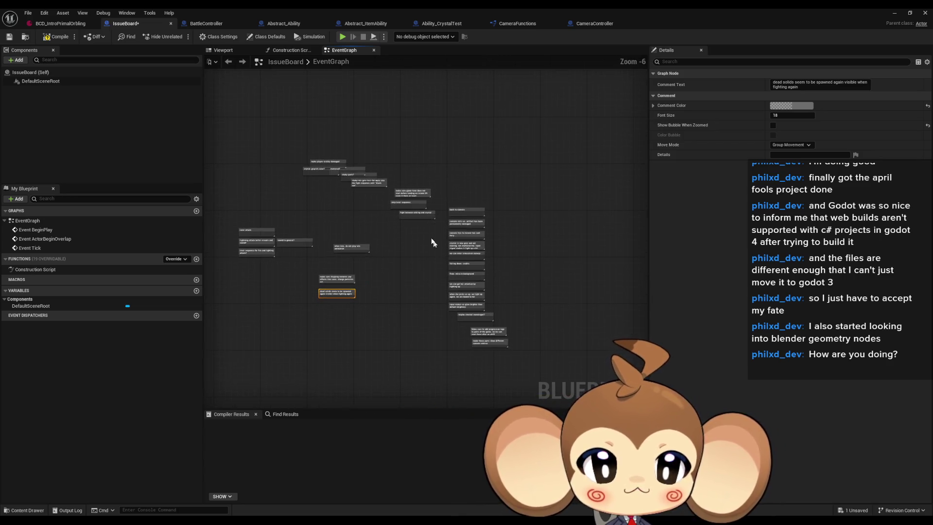
pyautogui.moveTo(457, 252)
pyautogui.mouseDown()
pyautogui.moveTo(585, 319)
pyautogui.moveTo(558, 117)
pyautogui.moveTo(423, 112)
pyautogui.moveTo(379, 145)
pyautogui.moveTo(390, 183)
pyautogui.moveTo(398, 78)
pyautogui.moveTo(418, 58)
pyautogui.mouseUp()
pyautogui.scroll(-6, 429, 294)
pyautogui.scroll(6, 430, 294)
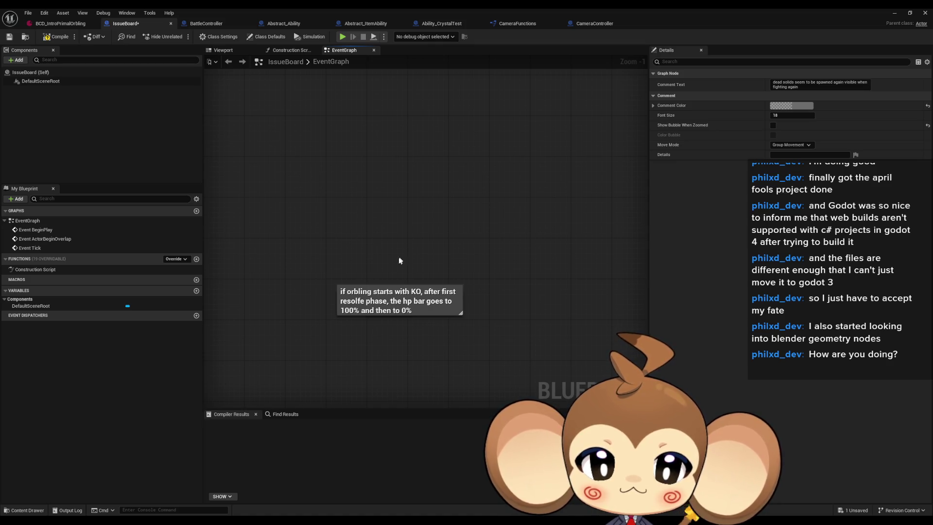
pyautogui.doubleClick(360, 301)
pyautogui.click(360, 302)
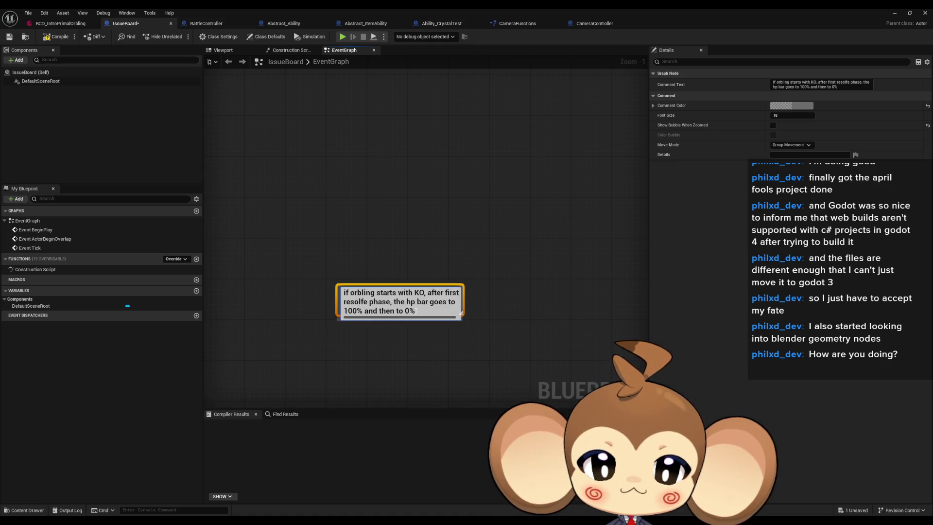
pyautogui.write('v')
pyautogui.press('Return')
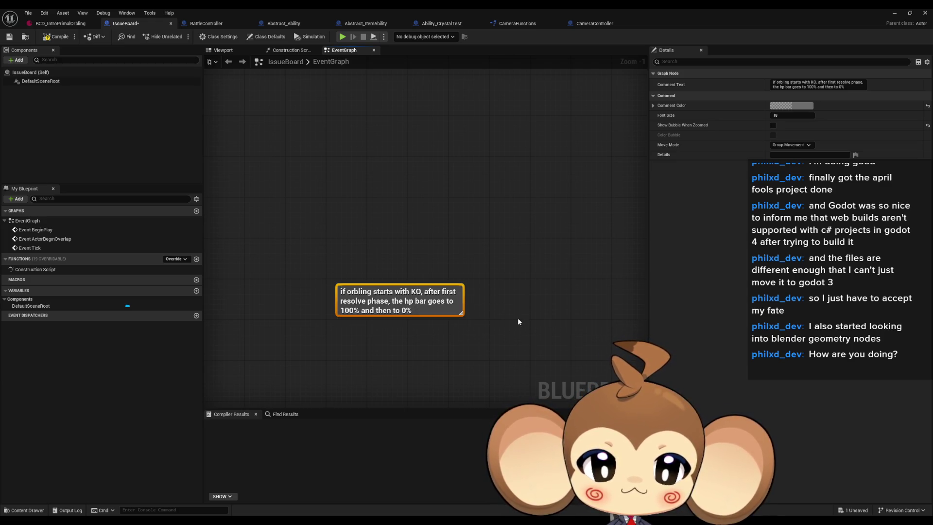
pyautogui.click(511, 314)
pyautogui.scroll(-5, 534, 308)
pyautogui.scroll(5, 463, 294)
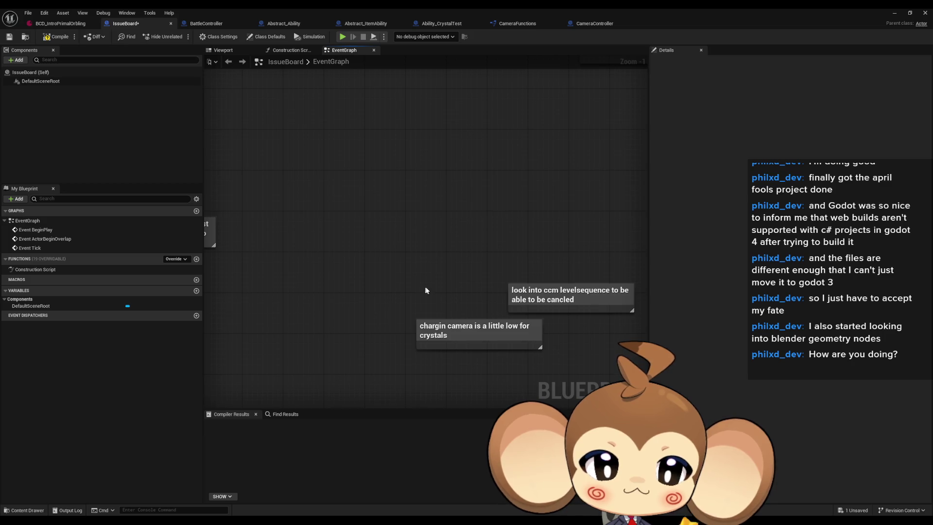
# - Delete the 'chargin camera' comment from the IssueBoard
pyautogui.moveTo(401, 308)
pyautogui.mouseDown()
pyautogui.moveTo(433, 334)
pyautogui.moveTo(360, 335)
pyautogui.mouseUp()
pyautogui.press('Delete')
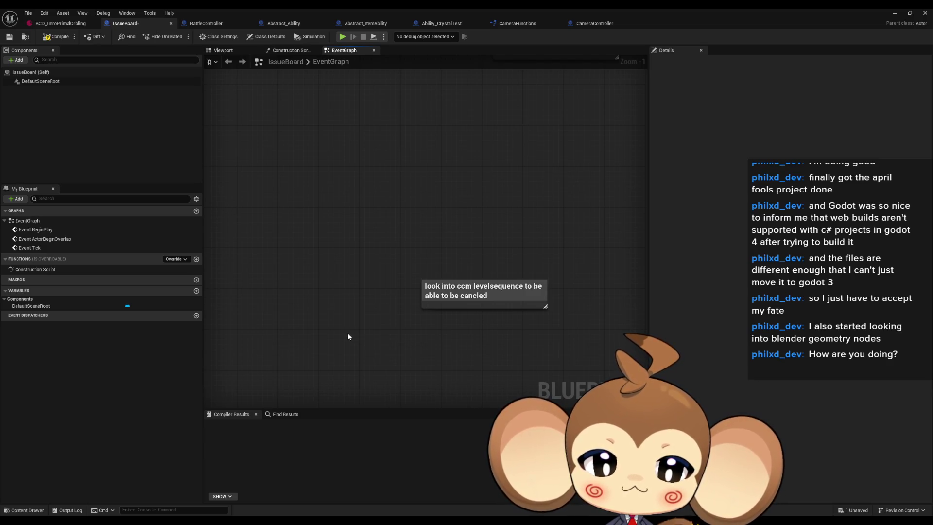
pyautogui.scroll(-3, 360, 328)
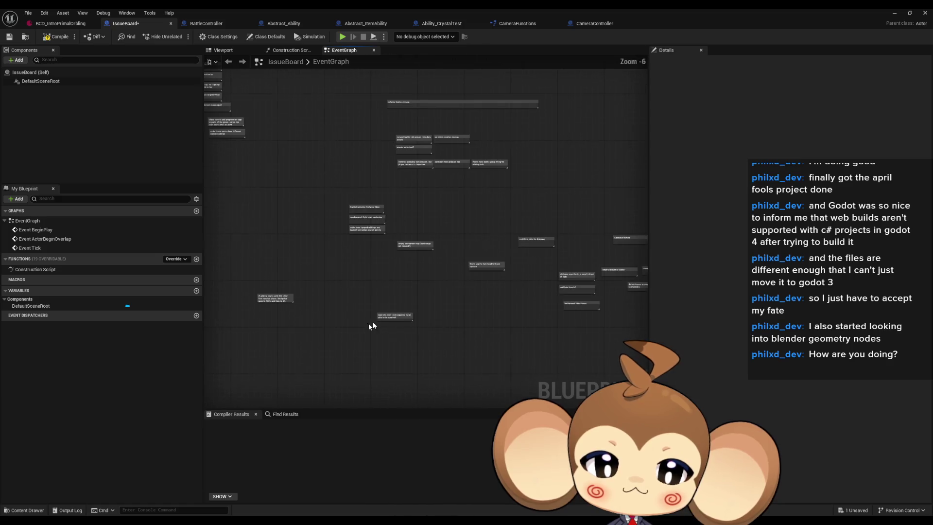
pyautogui.scroll(2, 374, 323)
pyautogui.moveTo(381, 322); pyautogui.dragTo(429, 308)
# - Move the 'look into ccm' levelsequence comment beside the level sequence notes
pyautogui.scroll(1, 429, 308)
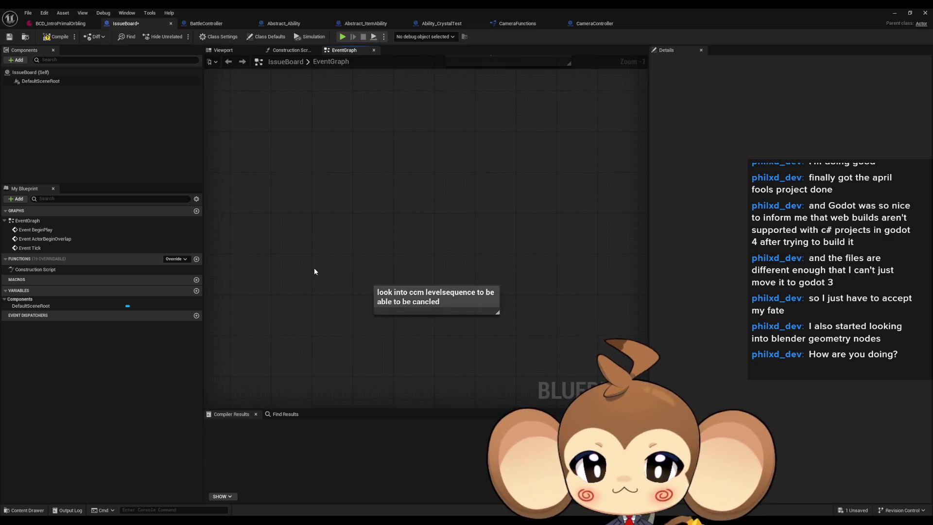
pyautogui.scroll(-4, 317, 253)
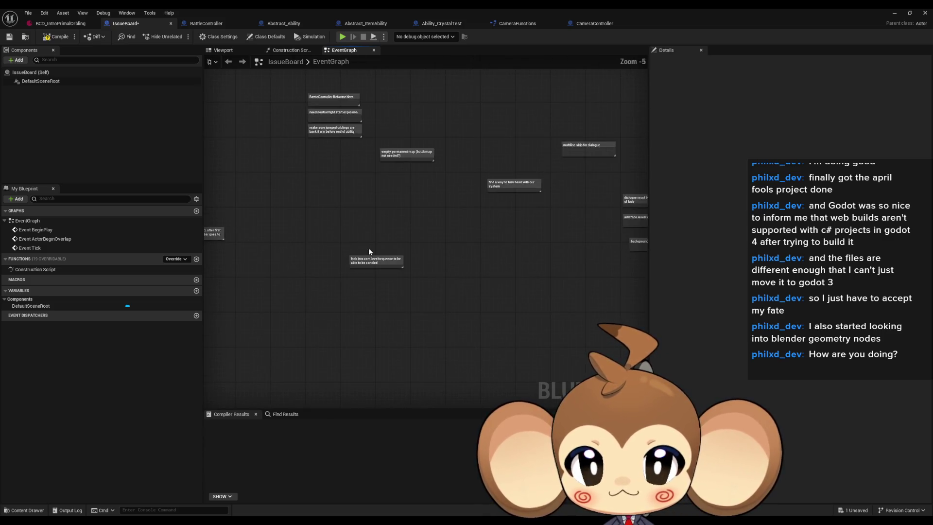
pyautogui.moveTo(369, 260)
pyautogui.mouseDown()
pyautogui.moveTo(329, 200)
pyautogui.moveTo(328, 171)
pyautogui.mouseUp()
pyautogui.moveTo(333, 152); pyautogui.dragTo(355, 219)
pyautogui.scroll(5, 377, 252)
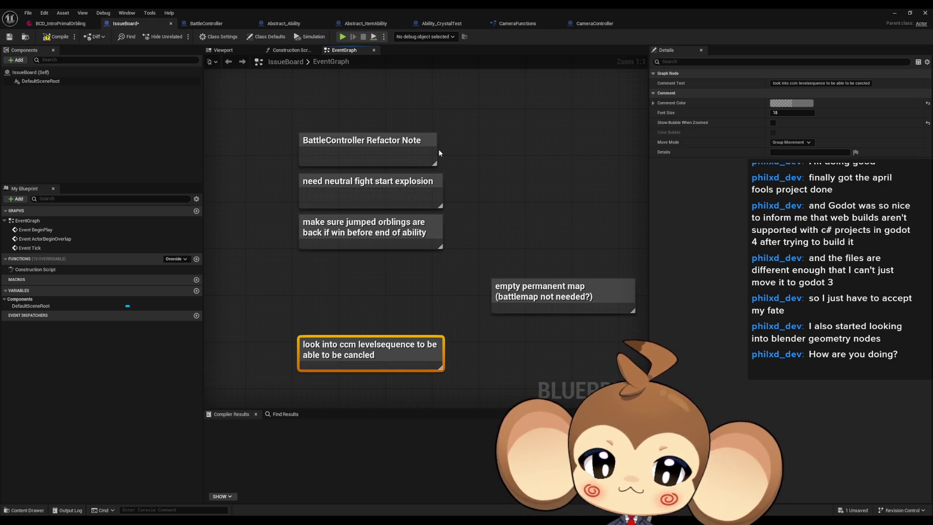
pyautogui.scroll(-5, 447, 155)
pyautogui.scroll(4, 421, 216)
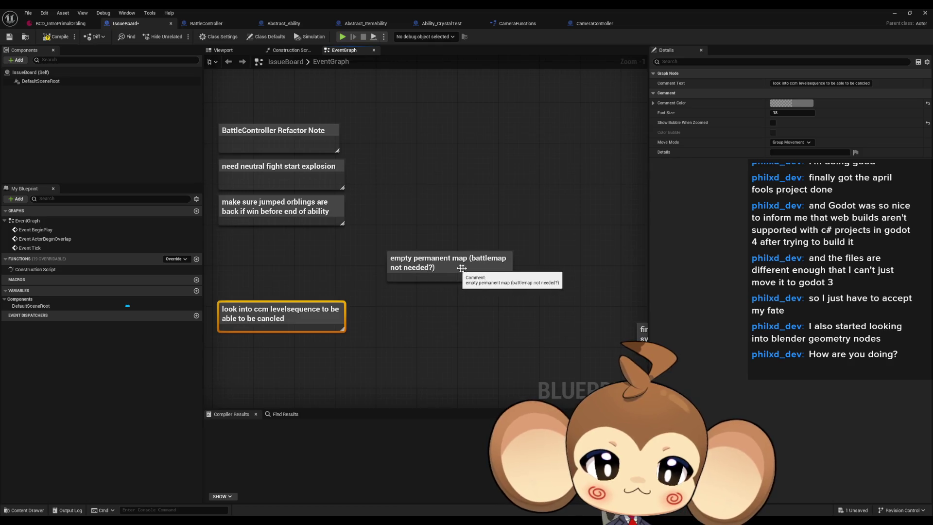
pyautogui.scroll(-1, 468, 267)
pyautogui.scroll(-4, 490, 267)
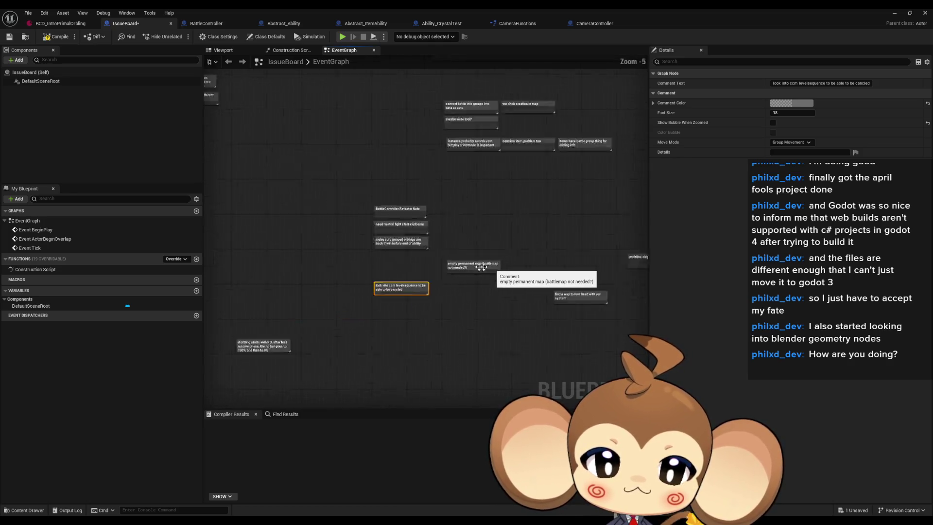
pyautogui.moveTo(413, 328); pyautogui.dragTo(522, 335)
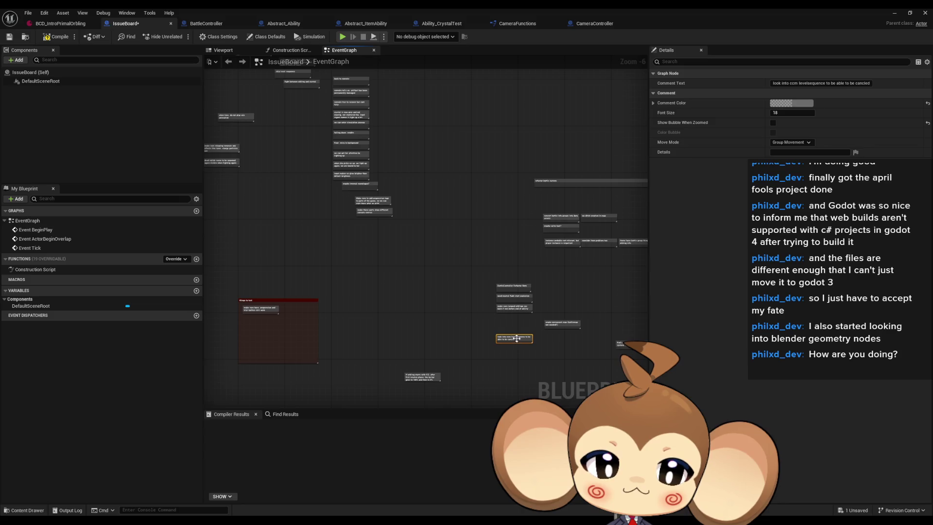
pyautogui.moveTo(361, 313); pyautogui.dragTo(497, 318)
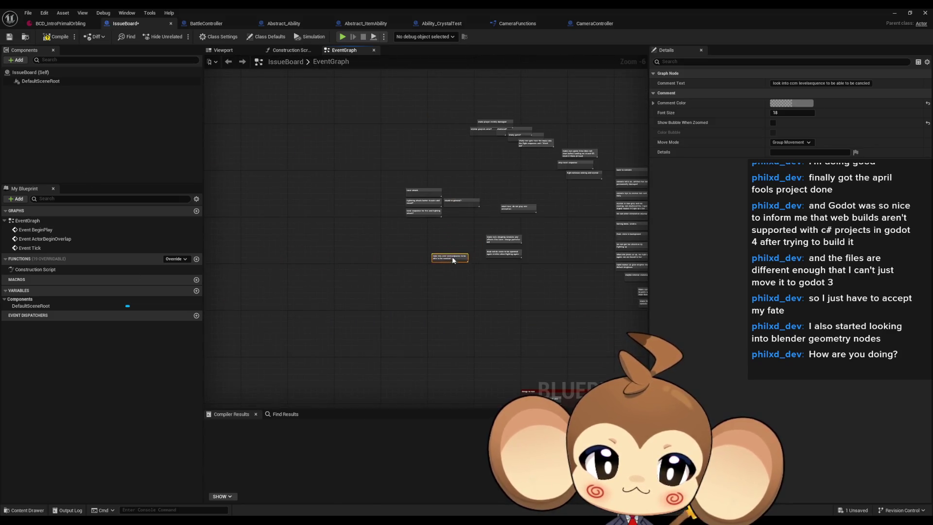
pyautogui.click(446, 266)
# - Select the ccm levelsequence comment and minimize the Blueprint window to return to the level editor
pyautogui.scroll(7, 446, 266)
pyautogui.click(438, 257)
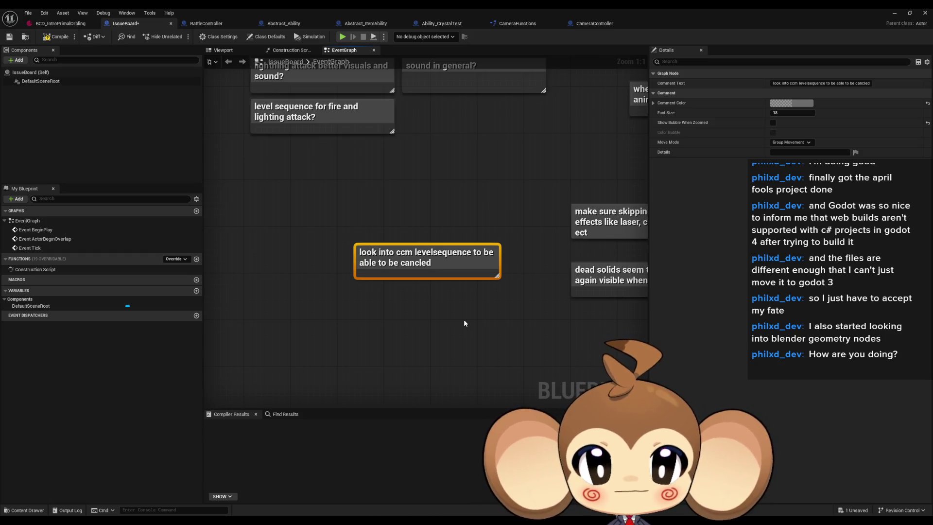
pyautogui.click(895, 13)
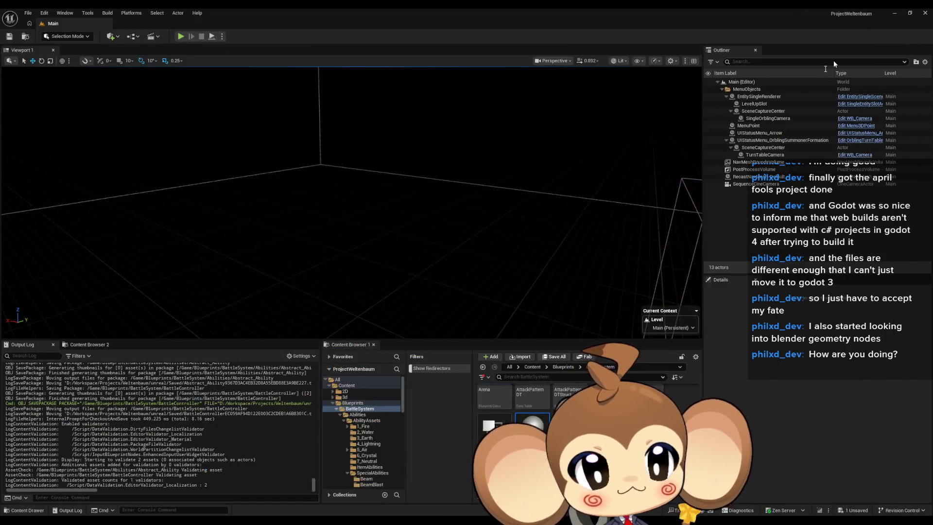
# - Open LS_AfterIntroBattle1_SubSequence from the Content/Sequences/Void folder in the Content Browser
pyautogui.click(532, 367)
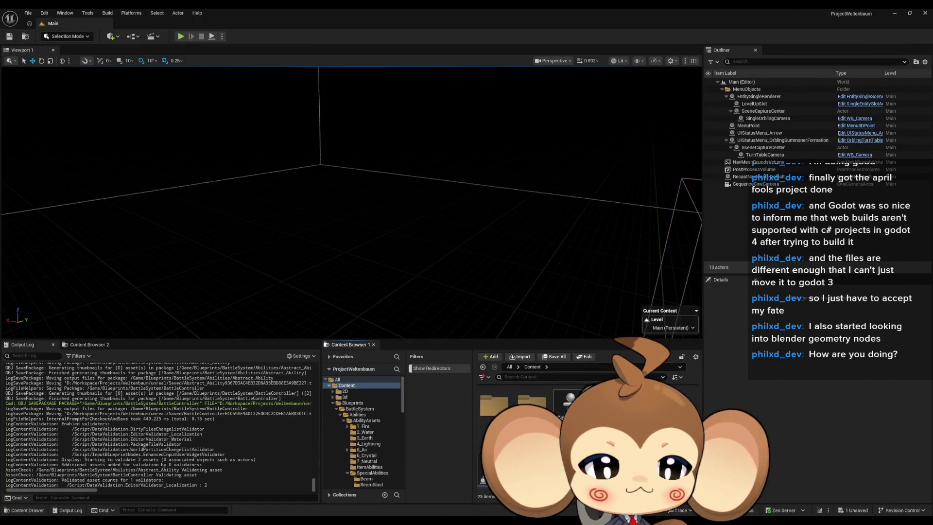
pyautogui.scroll(2, 534, 427)
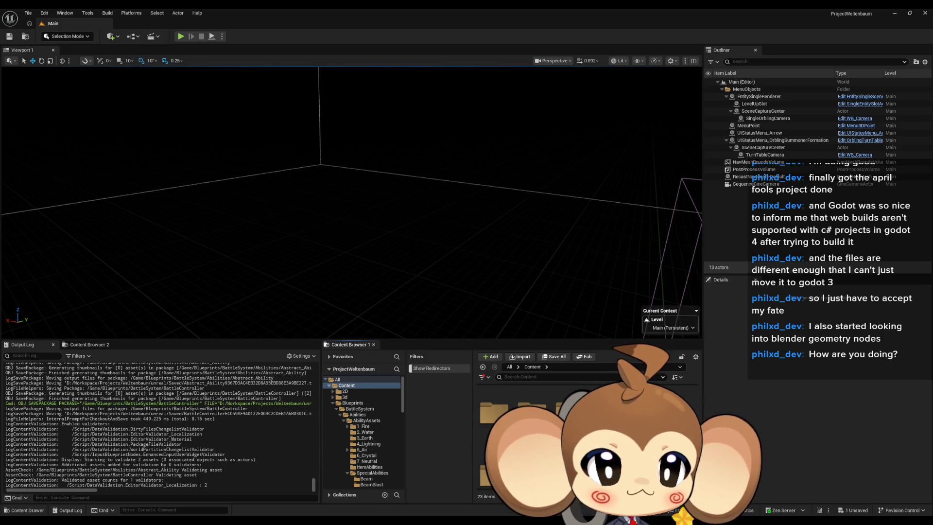
pyautogui.scroll(-1, 535, 428)
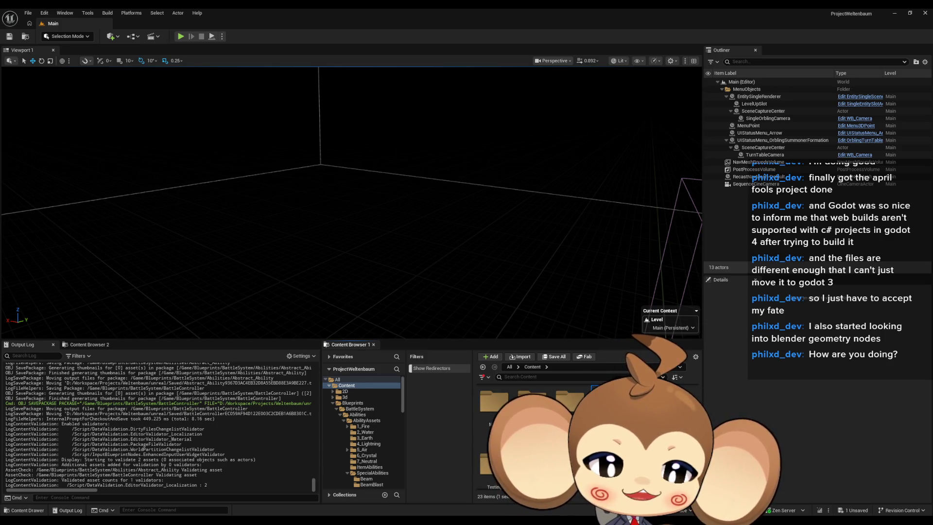
pyautogui.doubleClick(608, 403)
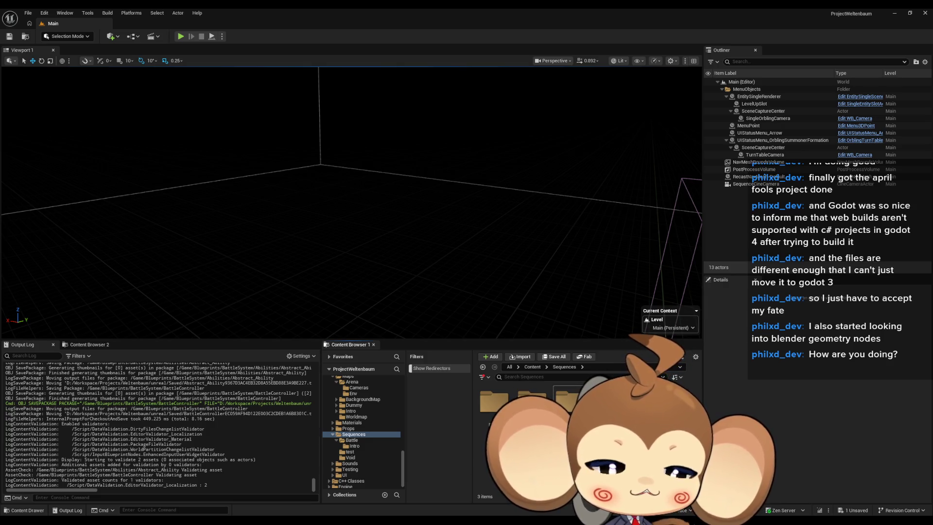
pyautogui.doubleClick(570, 402)
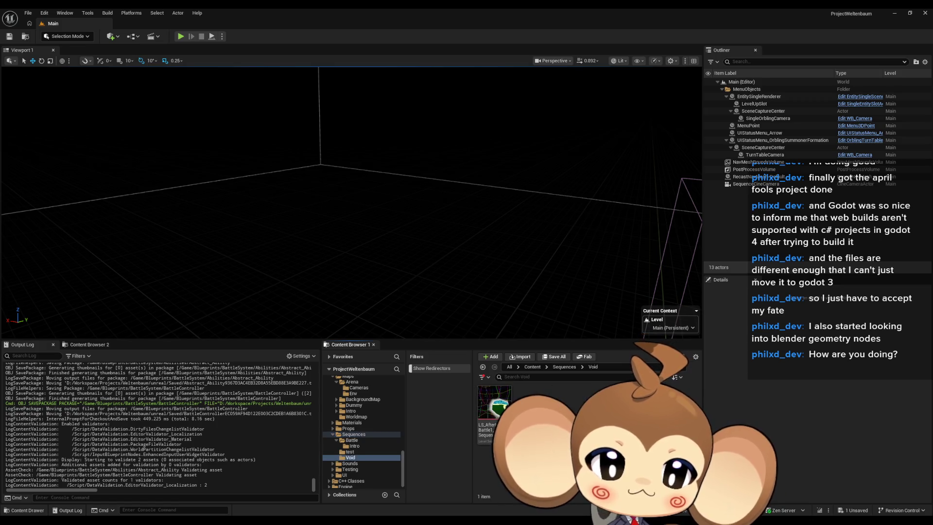
pyautogui.click(501, 410)
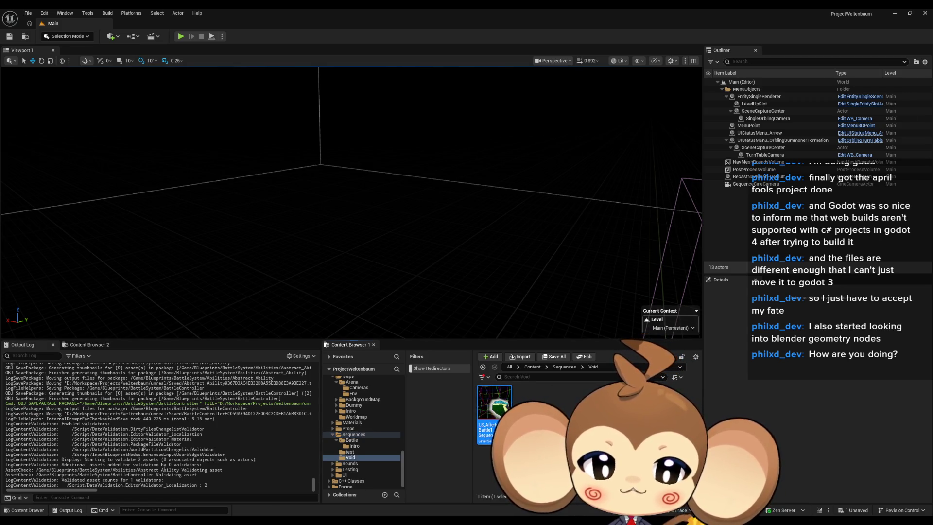
pyautogui.doubleClick(495, 404)
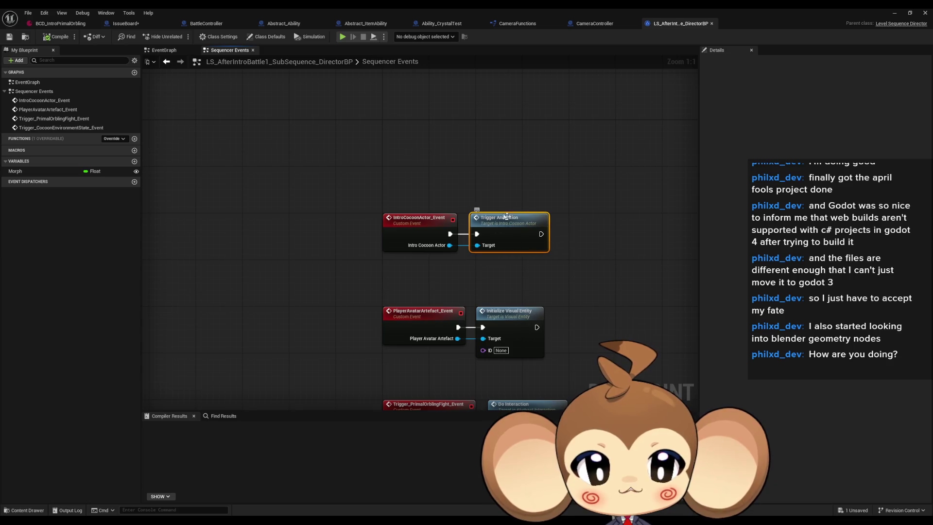
# - Pan the Sequencer Events graph and select the Initialize Visual Entity node
pyautogui.moveTo(534, 276); pyautogui.dragTo(509, 250)
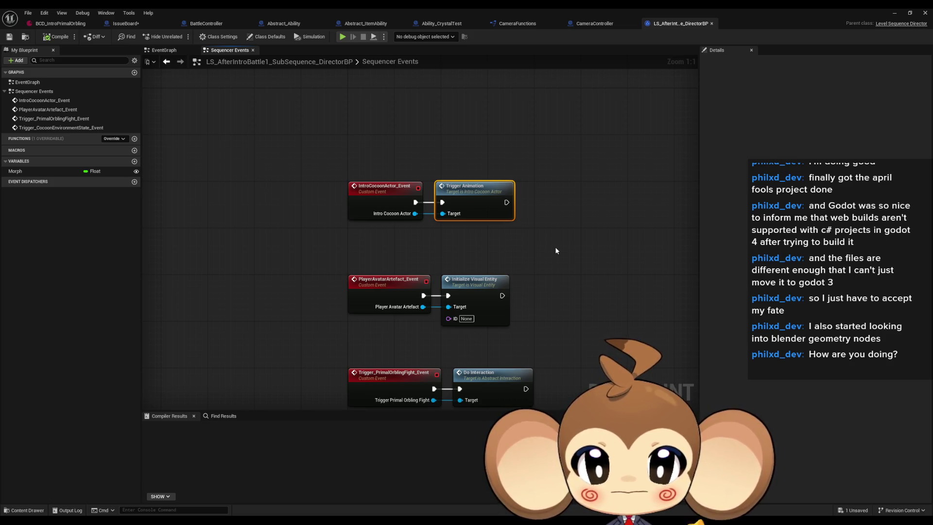
pyautogui.click(480, 279)
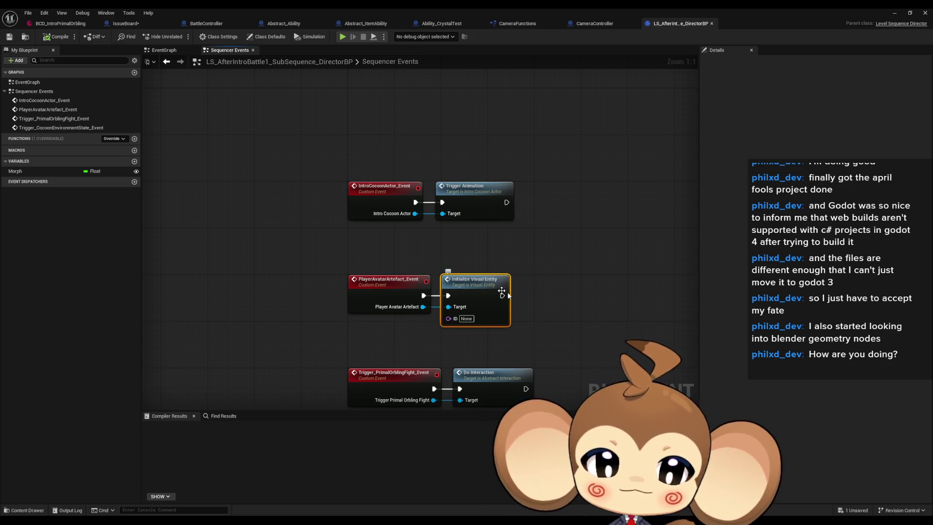
pyautogui.moveTo(528, 280); pyautogui.dragTo(479, 232)
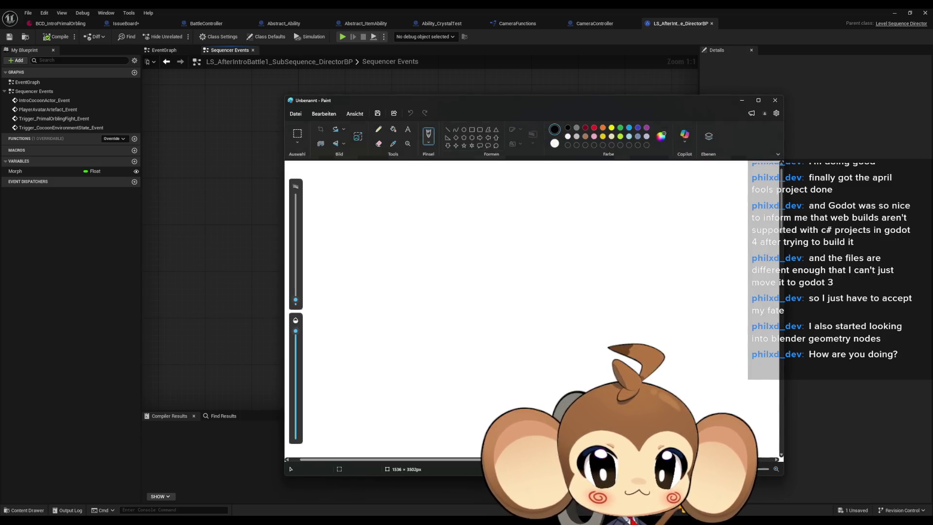
# - With a slightly thicker pencil, draw the monkey's eye arches, smile and head outline
pyautogui.click(379, 131)
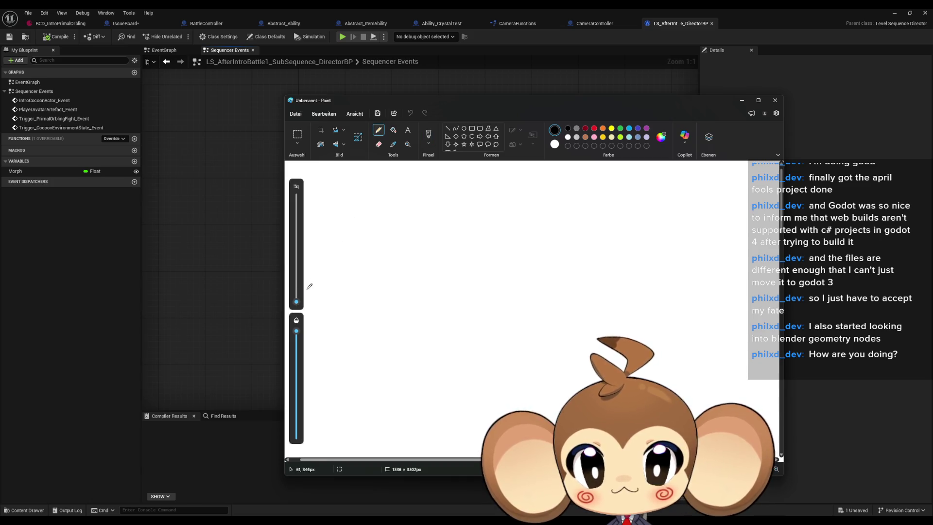
pyautogui.moveTo(296, 300); pyautogui.dragTo(296, 294)
pyautogui.moveTo(455, 281)
pyautogui.mouseDown()
pyautogui.moveTo(485, 262)
pyautogui.moveTo(491, 279)
pyautogui.mouseUp()
pyautogui.moveTo(519, 281)
pyautogui.mouseDown()
pyautogui.moveTo(529, 264)
pyautogui.moveTo(546, 281)
pyautogui.mouseUp()
pyautogui.moveTo(458, 311)
pyautogui.mouseDown()
pyautogui.moveTo(465, 322)
pyautogui.moveTo(548, 315)
pyautogui.mouseUp()
pyautogui.moveTo(528, 232)
pyautogui.mouseDown()
pyautogui.moveTo(489, 227)
pyautogui.moveTo(442, 347)
pyautogui.moveTo(564, 314)
pyautogui.moveTo(522, 227)
pyautogui.moveTo(537, 222)
pyautogui.moveTo(504, 199)
pyautogui.mouseUp()
# - Add inner and outer ears on both sides and a brow arc across the eyes
pyautogui.moveTo(422, 267)
pyautogui.mouseDown()
pyautogui.moveTo(388, 299)
pyautogui.moveTo(413, 303)
pyautogui.mouseUp()
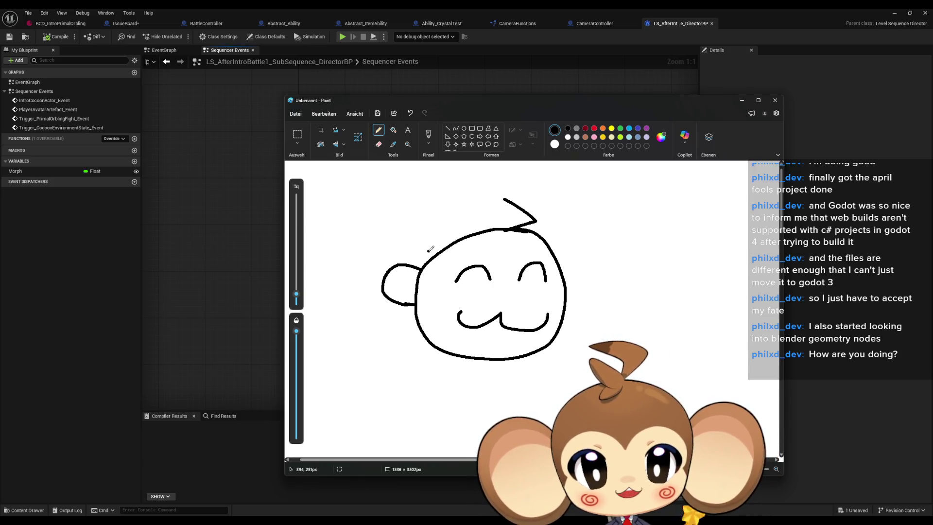
pyautogui.moveTo(430, 256)
pyautogui.mouseDown()
pyautogui.moveTo(349, 298)
pyautogui.moveTo(420, 318)
pyautogui.mouseUp()
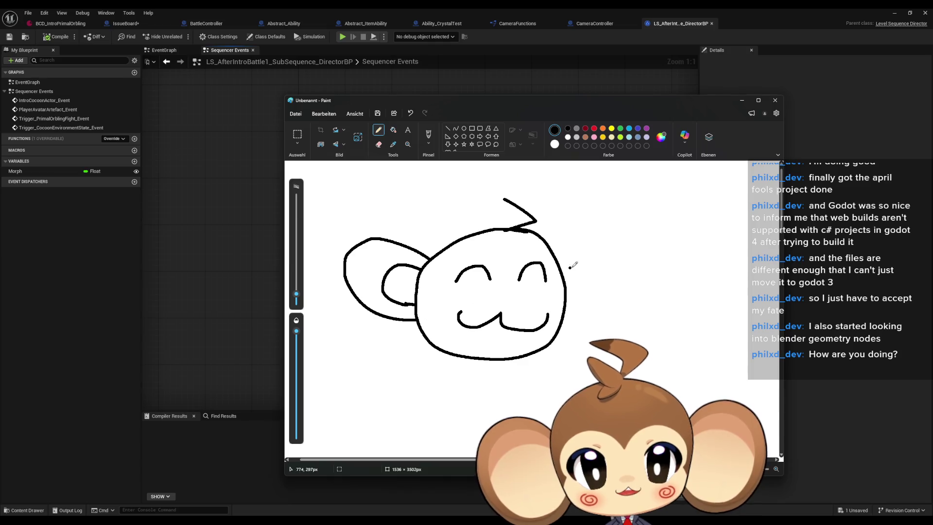
pyautogui.moveTo(561, 271)
pyautogui.mouseDown()
pyautogui.moveTo(610, 305)
pyautogui.moveTo(567, 304)
pyautogui.mouseUp()
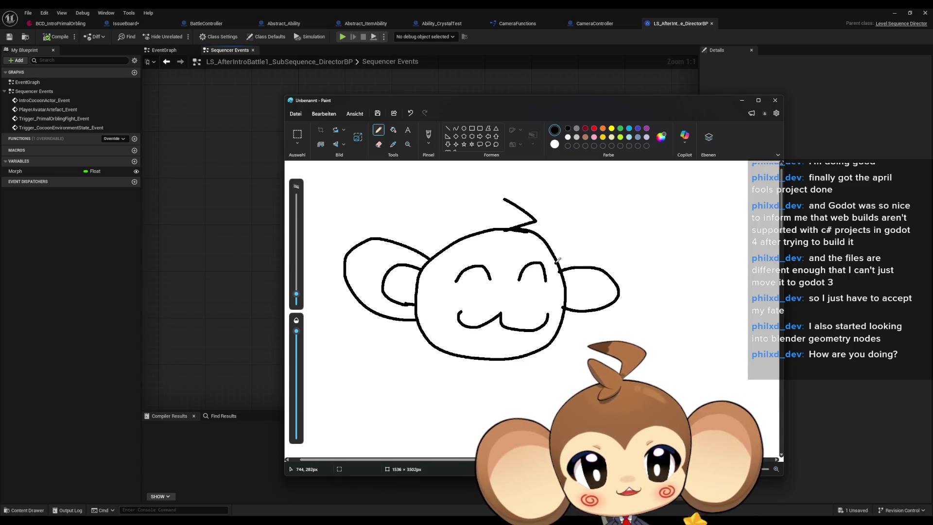
pyautogui.moveTo(559, 258)
pyautogui.mouseDown()
pyautogui.moveTo(655, 265)
pyautogui.moveTo(587, 319)
pyautogui.moveTo(565, 321)
pyautogui.mouseUp()
pyautogui.moveTo(506, 262)
pyautogui.mouseDown()
pyautogui.moveTo(492, 251)
pyautogui.moveTo(447, 265)
pyautogui.moveTo(447, 291)
pyautogui.moveTo(416, 308)
pyautogui.mouseUp()
pyautogui.moveTo(503, 261)
pyautogui.mouseDown()
pyautogui.moveTo(542, 249)
pyautogui.moveTo(558, 270)
pyautogui.moveTo(540, 292)
pyautogui.moveTo(566, 303)
pyautogui.mouseUp()
# - Draw dark red spiral cheeks, undoing the stray right-cheek stroke
pyautogui.click(586, 128)
pyautogui.moveTo(460, 296)
pyautogui.mouseDown()
pyautogui.moveTo(450, 304)
pyautogui.moveTo(459, 303)
pyautogui.mouseUp()
pyautogui.moveTo(533, 300); pyautogui.dragTo(541, 303)
pyautogui.hotkey('ctrl', 'z')
# - Letter 'BRB' in black beneath the face, followed by a dot
pyautogui.click(567, 128)
pyautogui.moveTo(366, 394)
pyautogui.mouseDown()
pyautogui.moveTo(368, 371)
pyautogui.moveTo(380, 394)
pyautogui.moveTo(432, 383)
pyautogui.moveTo(436, 402)
pyautogui.mouseUp()
pyautogui.moveTo(451, 387); pyautogui.dragTo(455, 402)
pyautogui.click(481, 397)
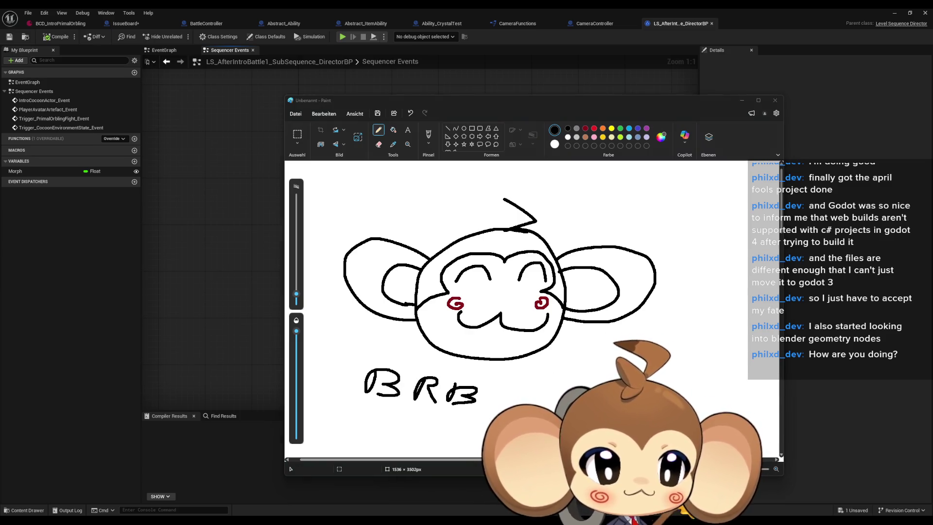